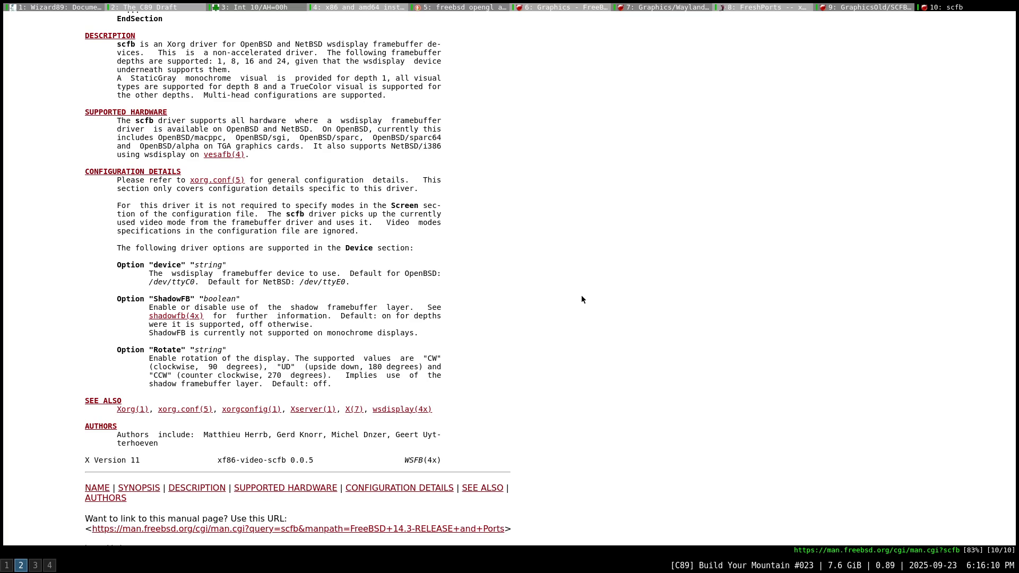
Close the scfb man page, GraphicsOld/SCFB wiki and FreshPorts xf86-video-scfb tabs to reach Graphics/Wayland.
key(g)
key(g)
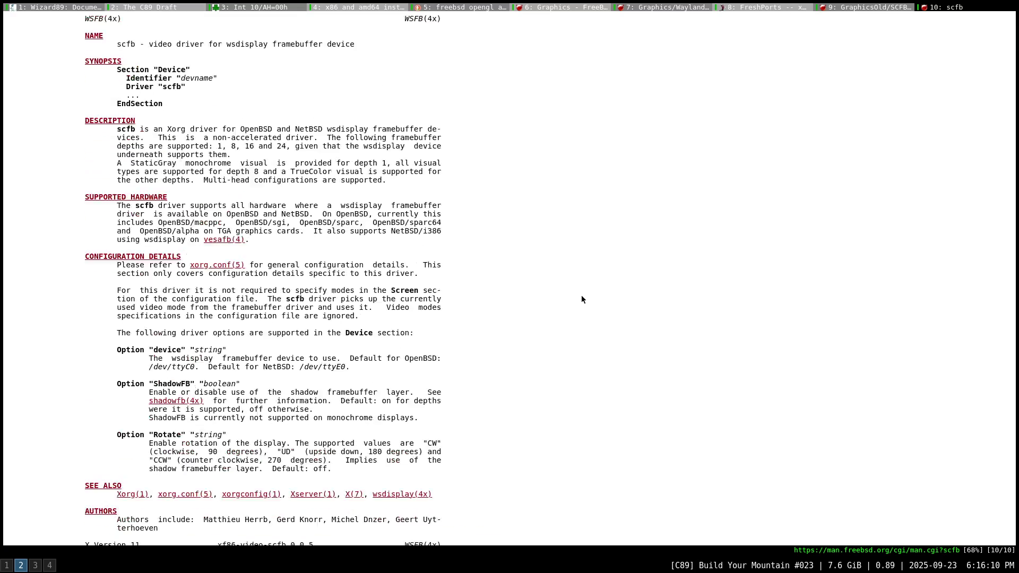
key(d)
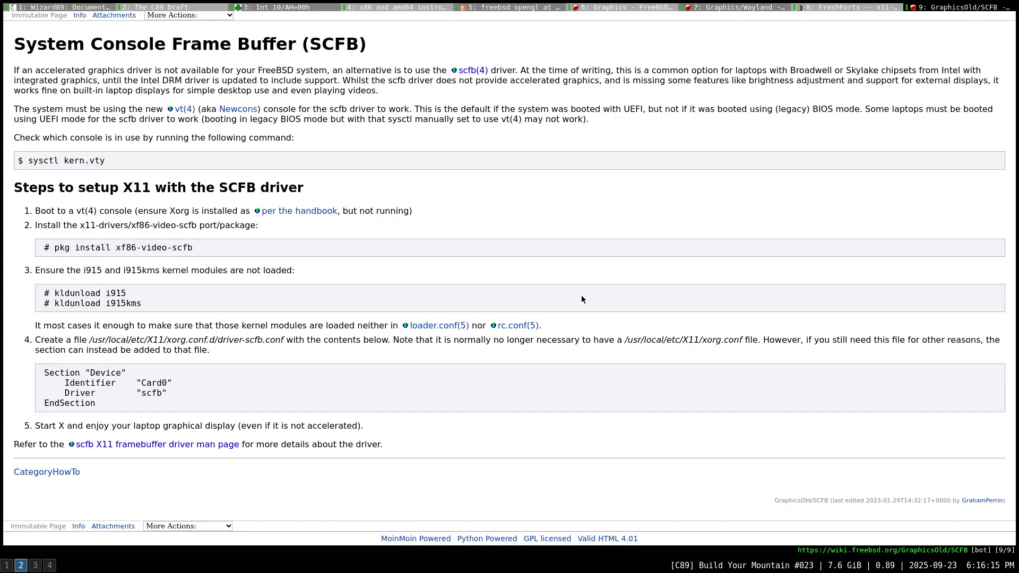
key(d)
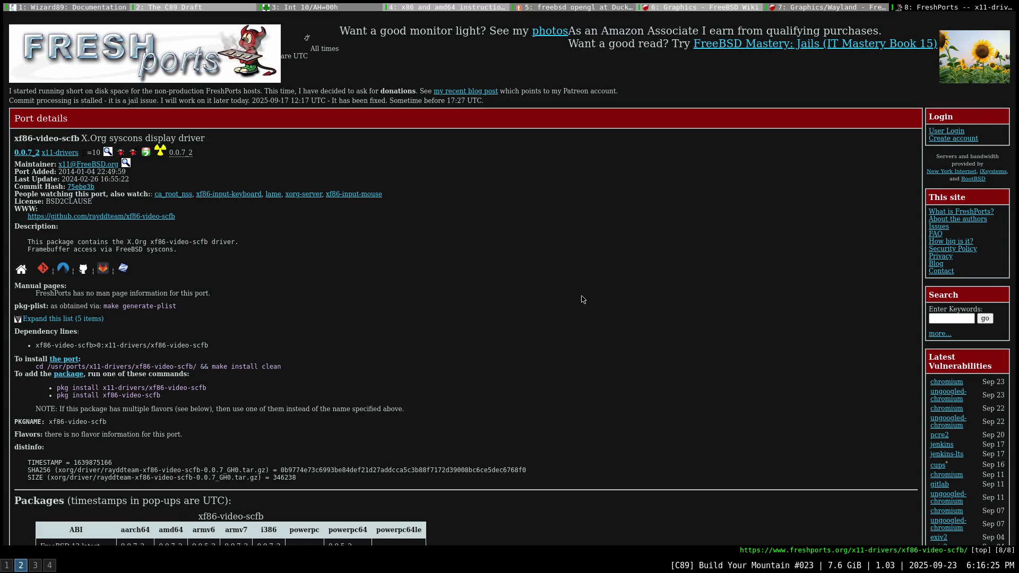
key(d)
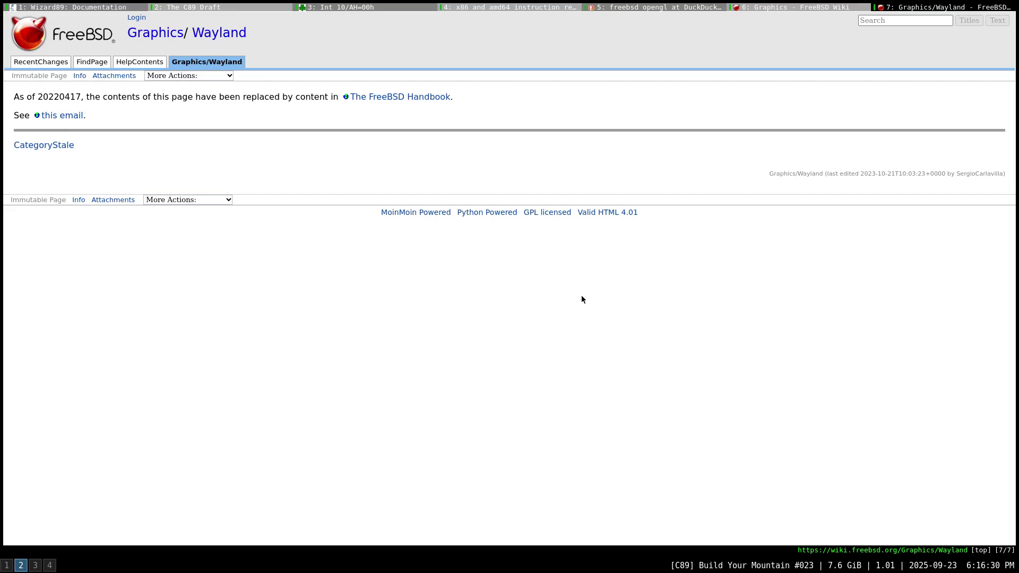
key(f)
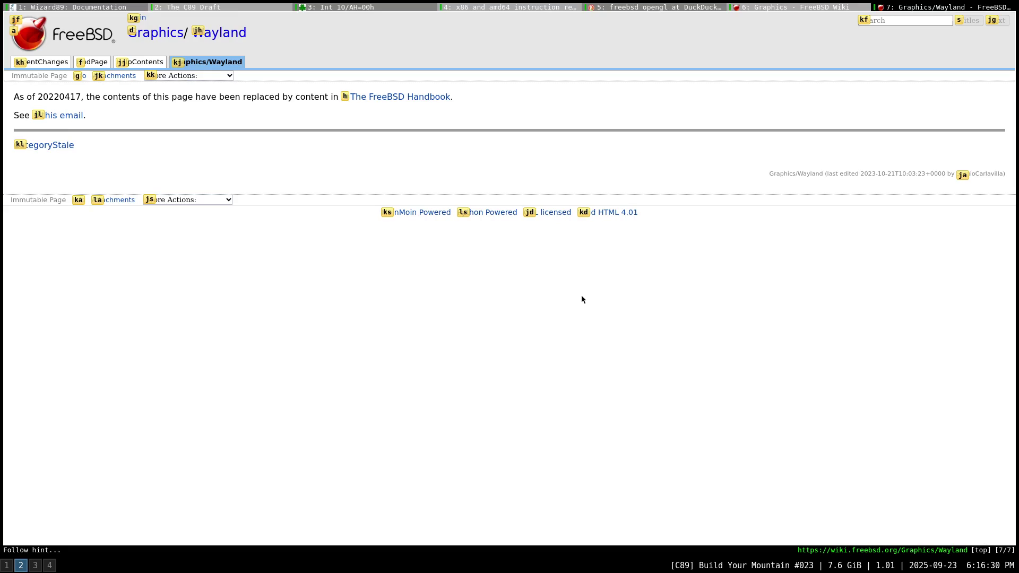
key(Escape)
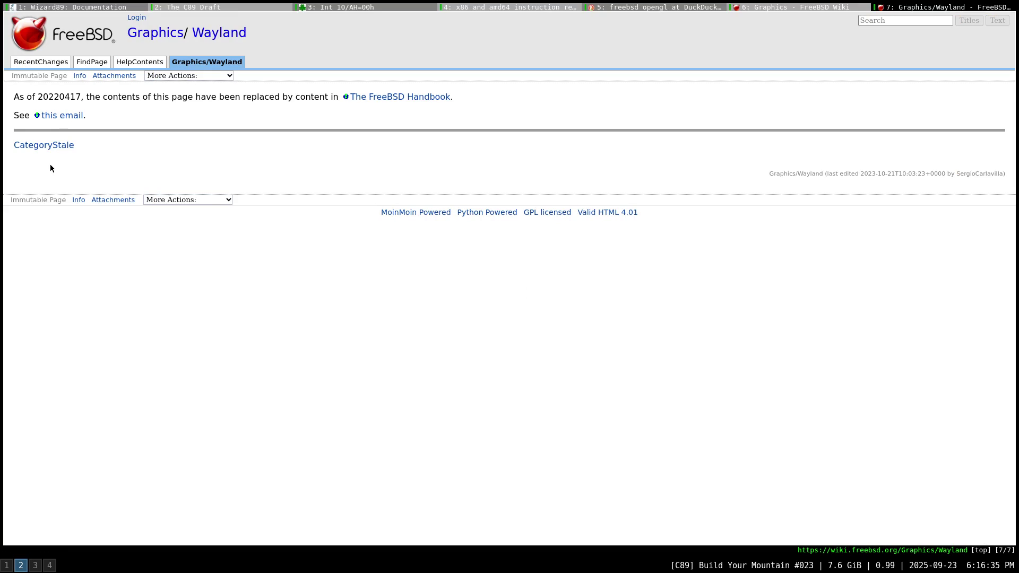
middle_click(66, 118)
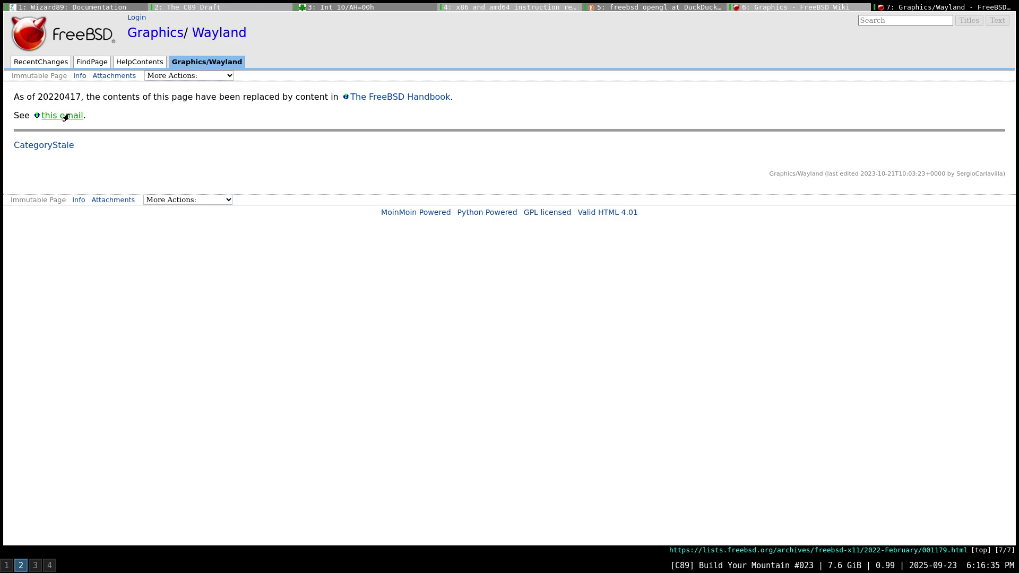
click(896, 12)
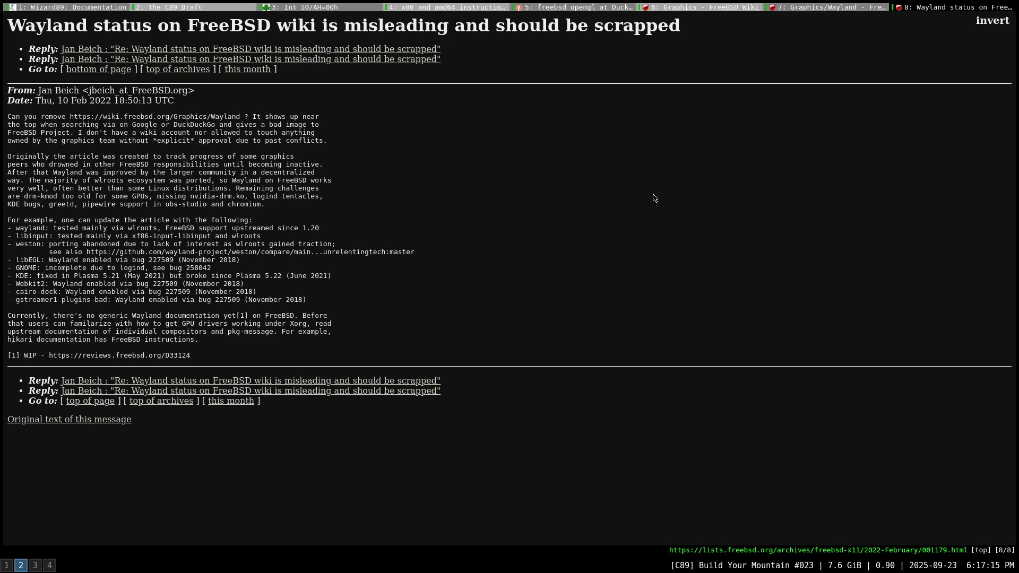
middle_click(937, 7)
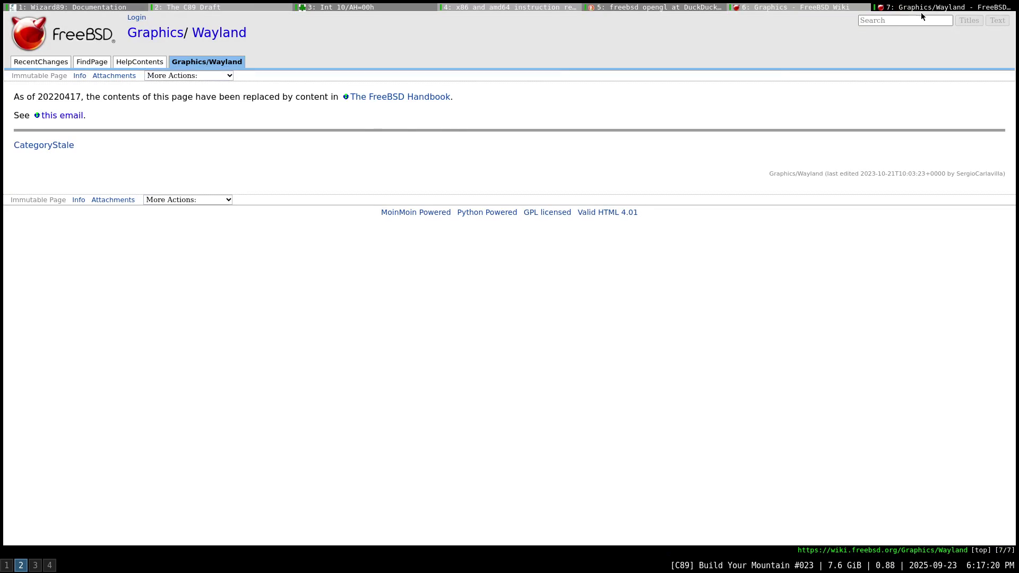
click(430, 97)
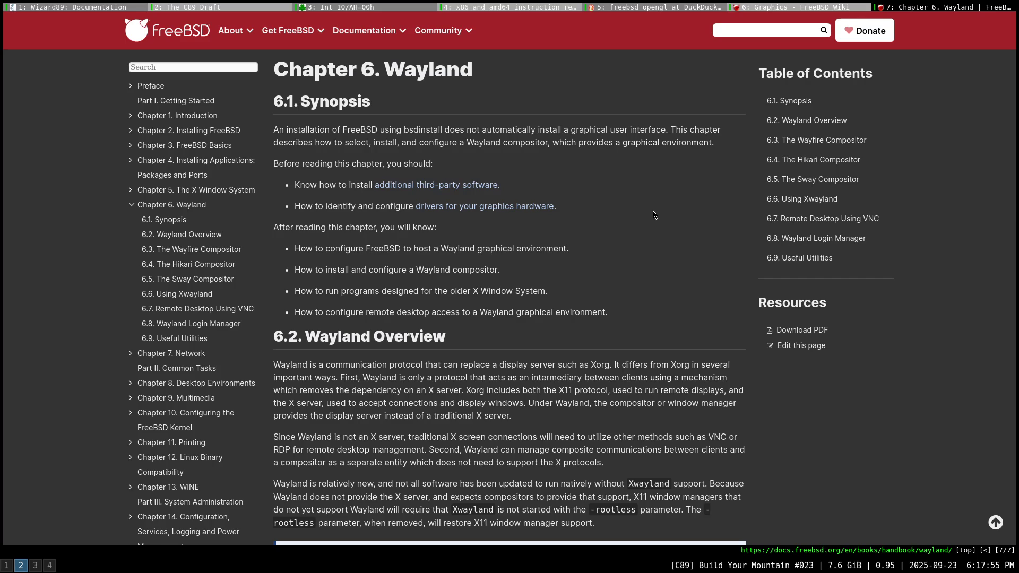
Scroll the Handbook's Chapter 6 Wayland page down to section 6.2 Wayland Overview.
scroll(653, 214, down, 3)
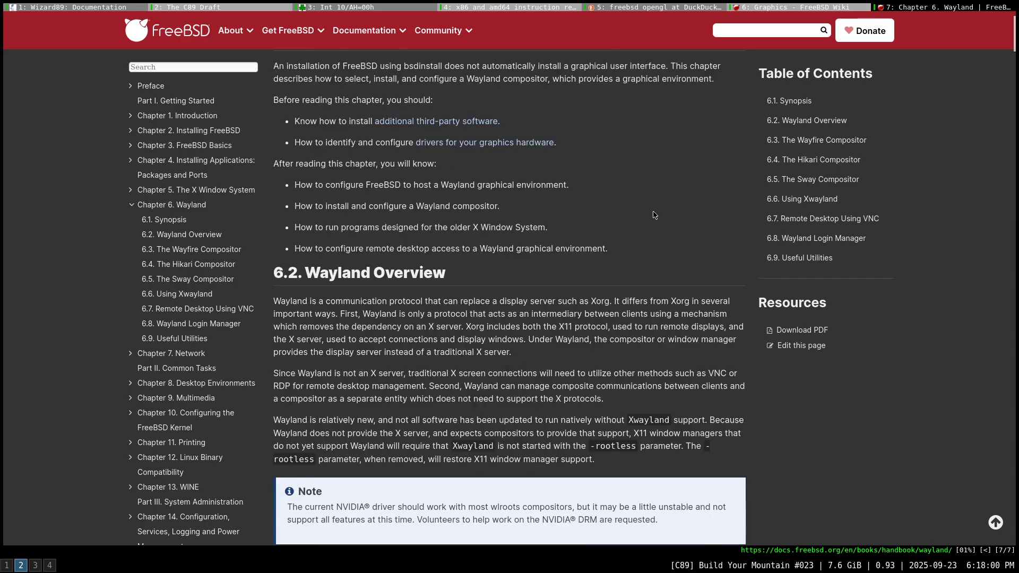
scroll(654, 215, down, 2)
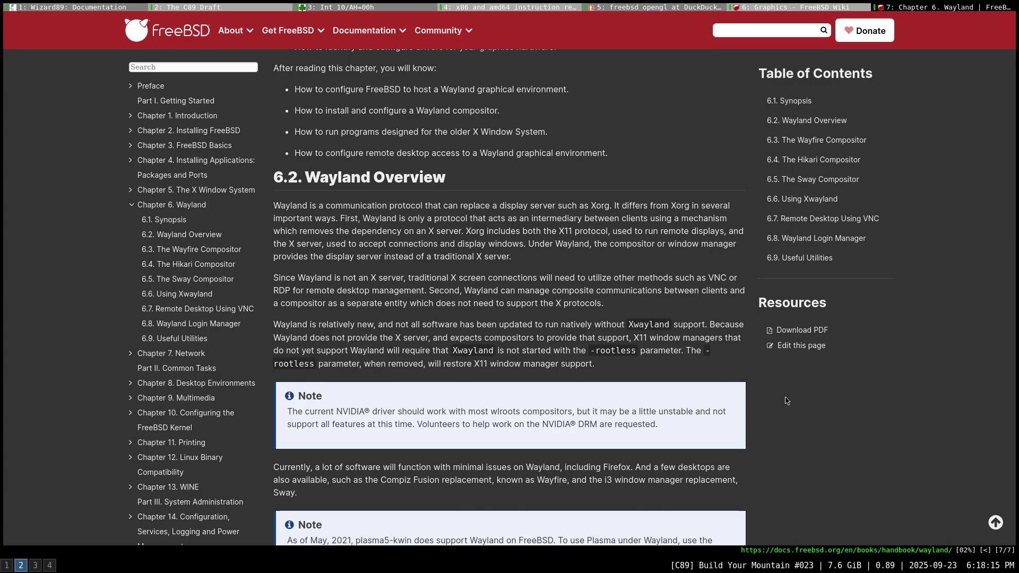
Read past the Note boxes and the video group notes to the pkg install wayland seatd block.
scroll(786, 400, down, 1)
scroll(788, 400, down, 1)
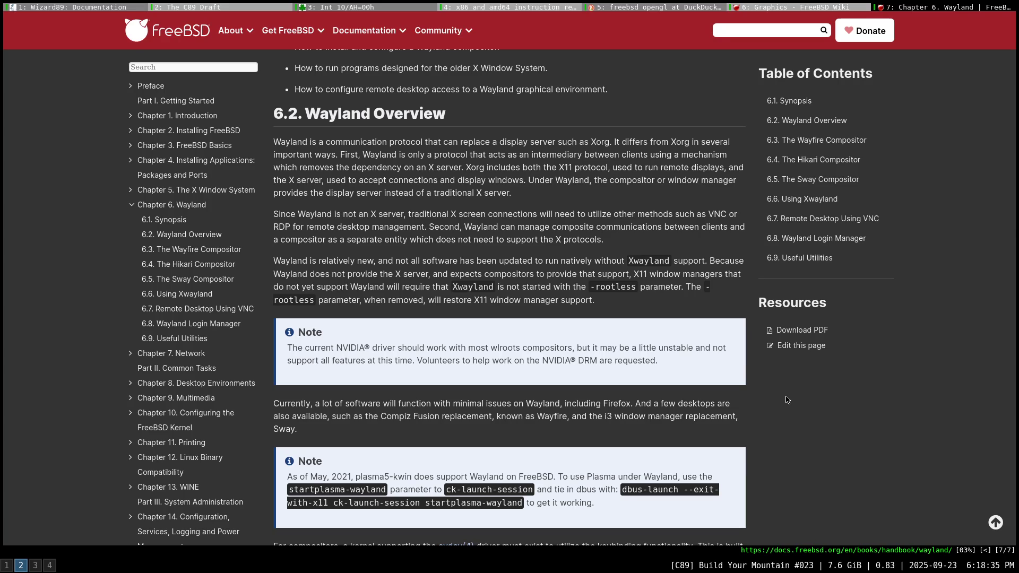
scroll(786, 399, down, 1)
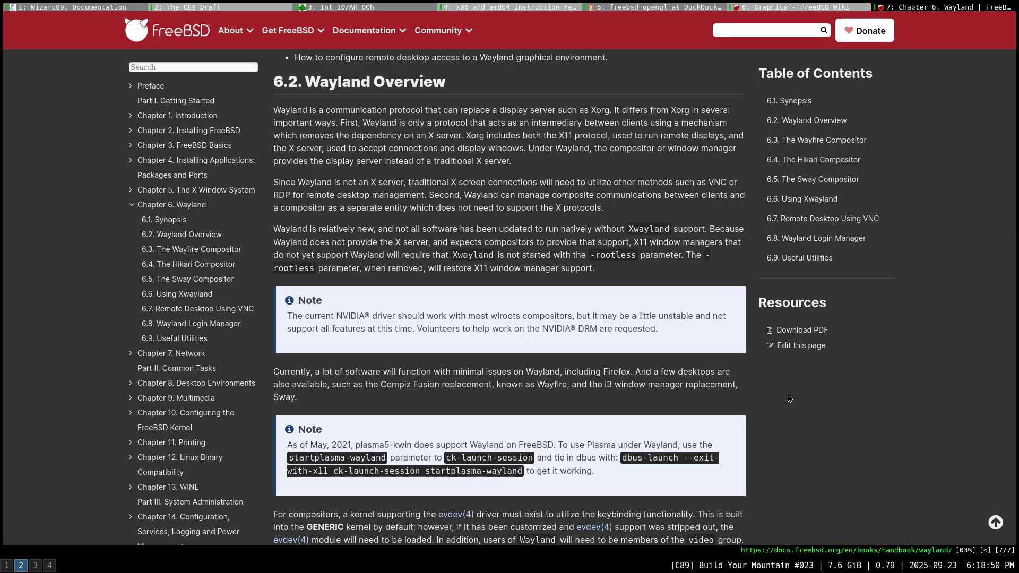
scroll(789, 399, down, 1)
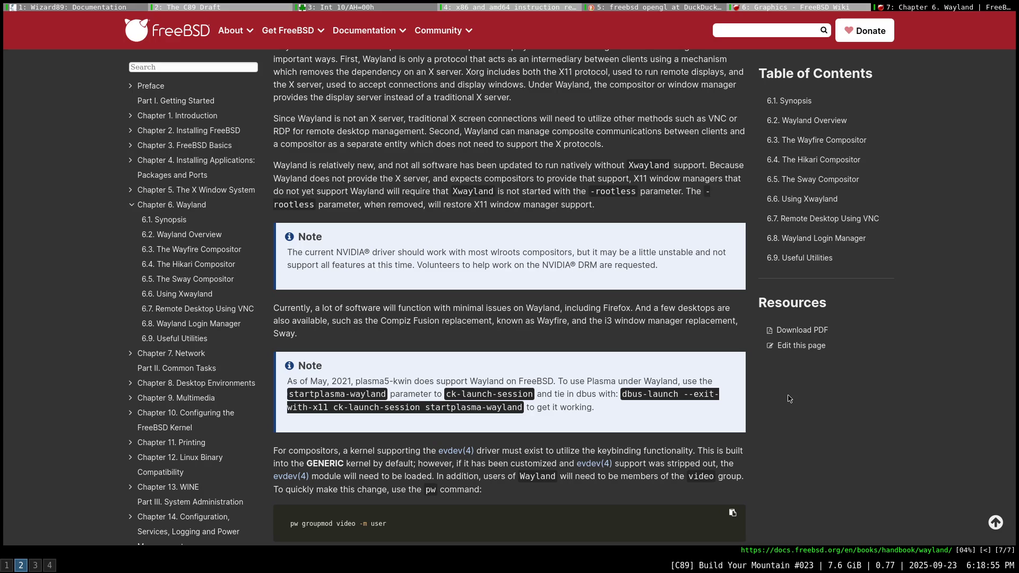
scroll(788, 398, down, 1)
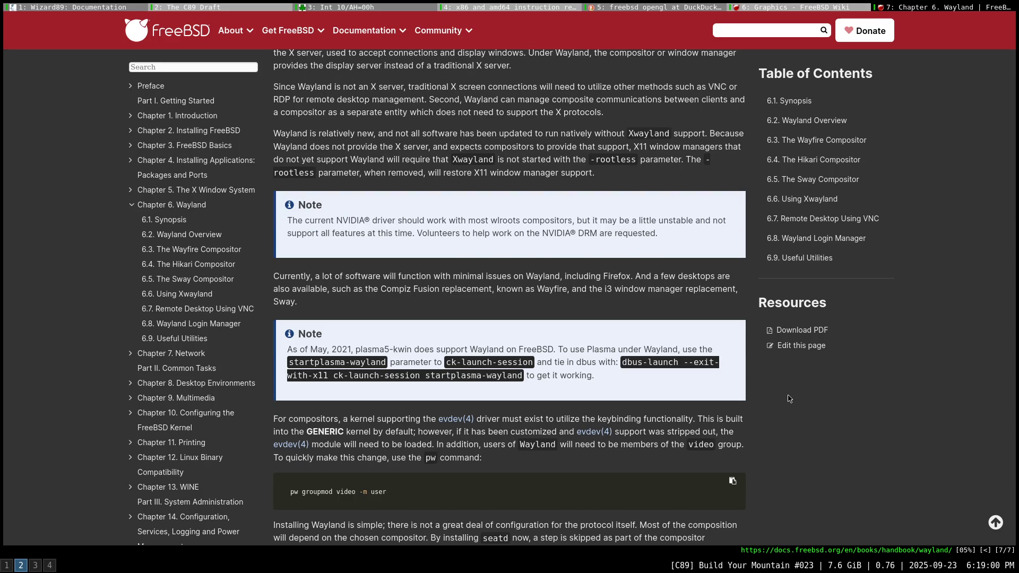
scroll(788, 398, down, 1)
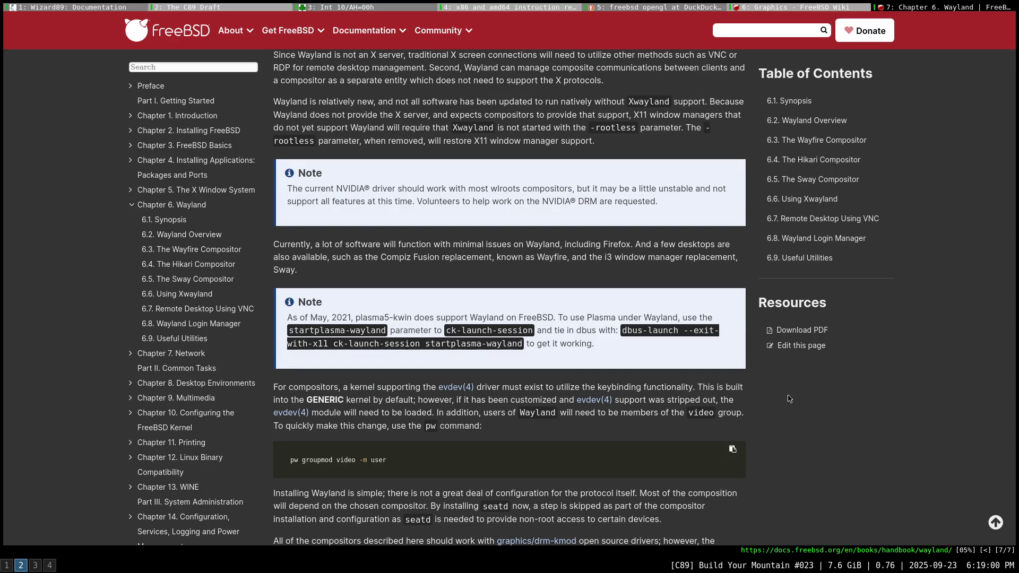
scroll(787, 398, down, 1)
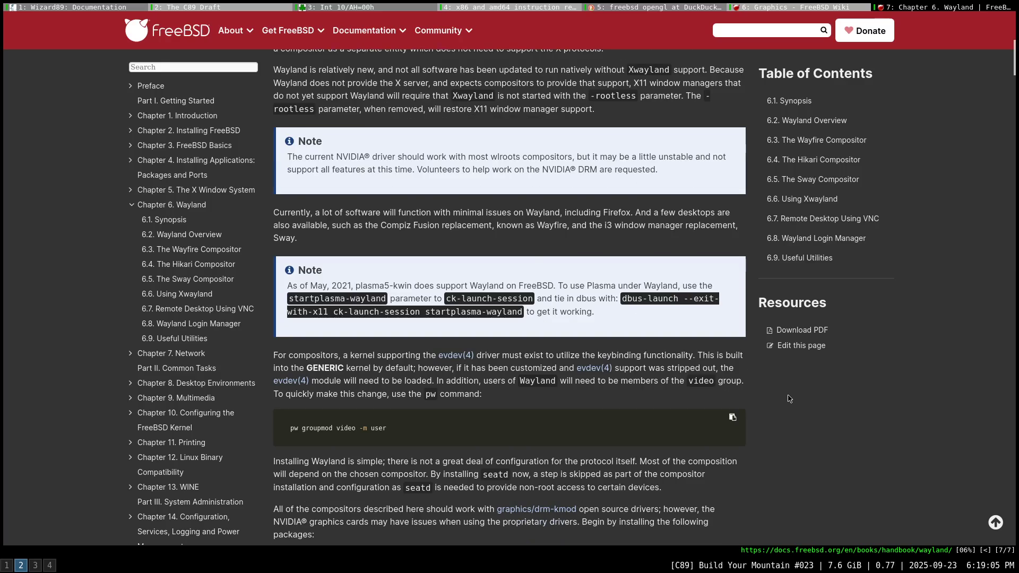
scroll(788, 398, down, 1)
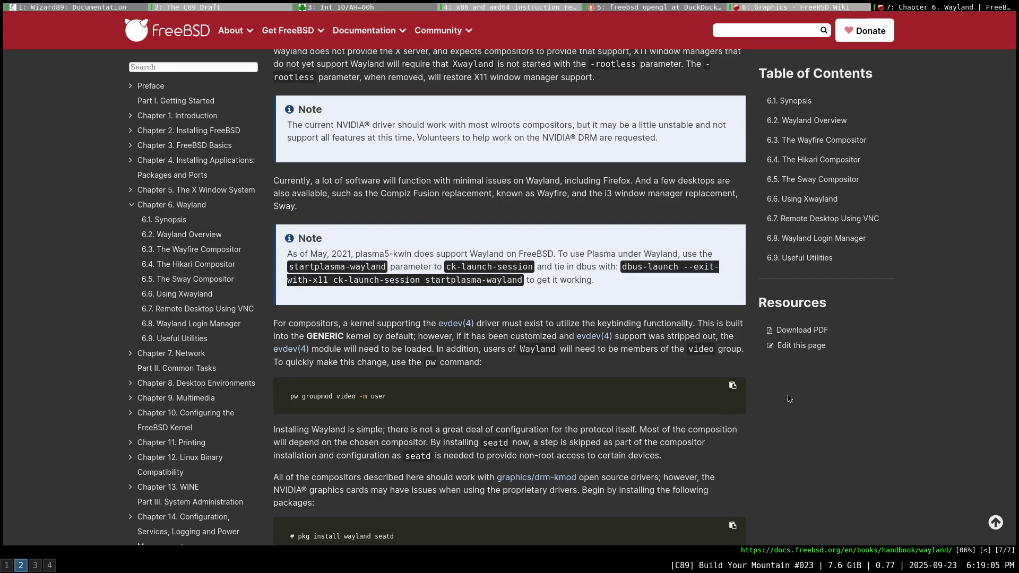
scroll(788, 398, down, 1)
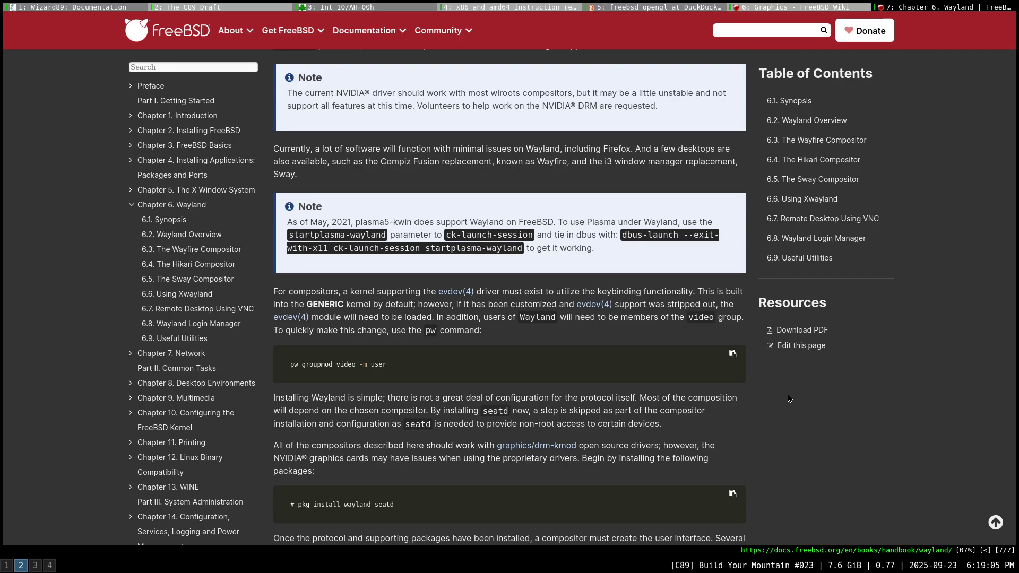
scroll(787, 398, down, 1)
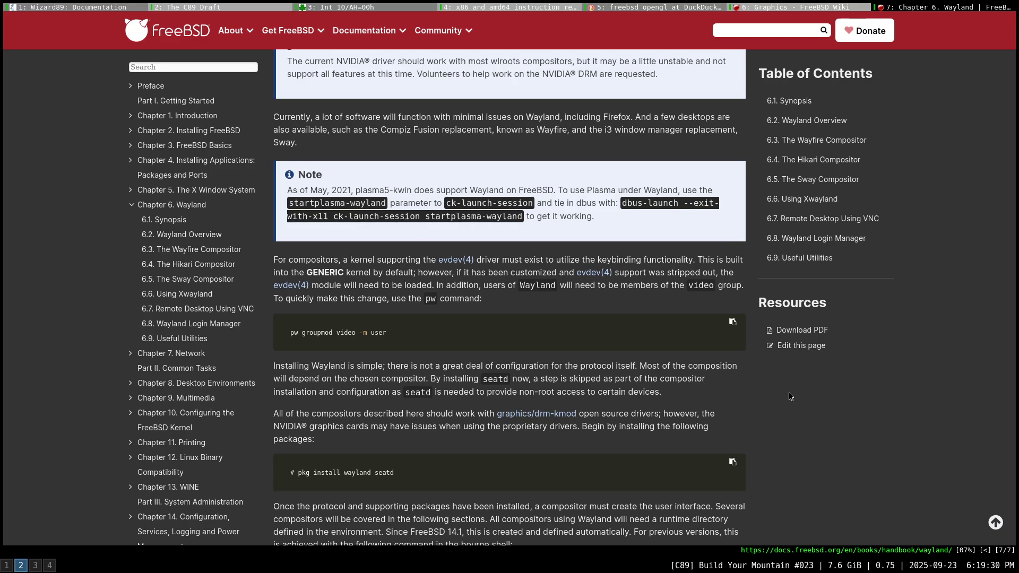
Reread further down the FreeBSD Handbook's Wayland chapter.
scroll(789, 397, down, 1)
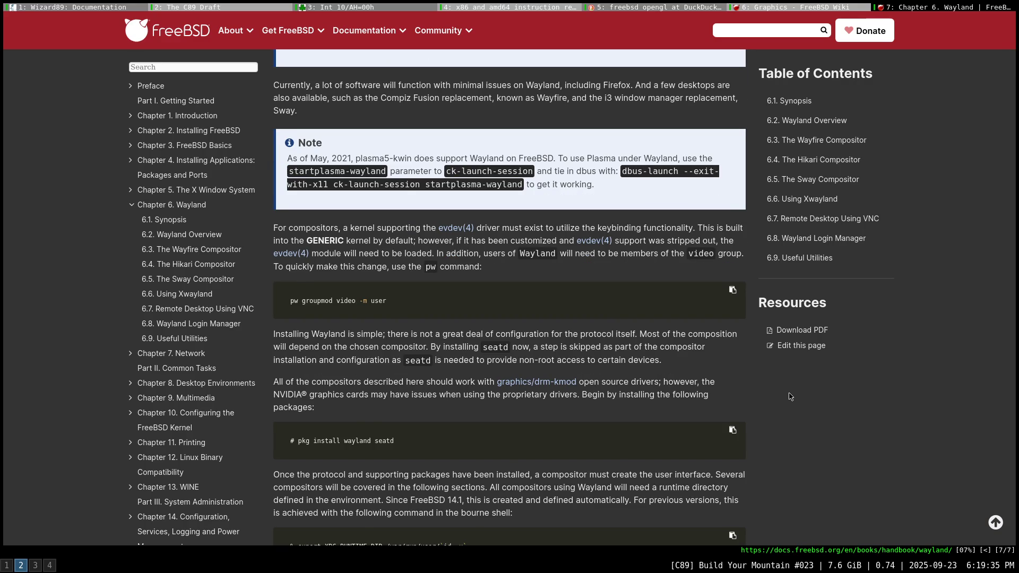
scroll(789, 397, down, 1)
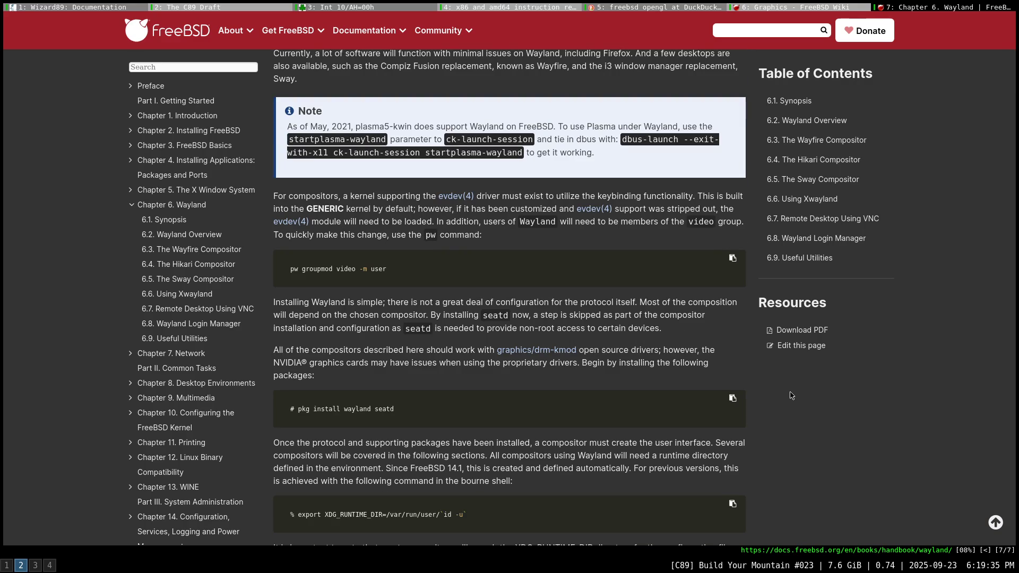
scroll(790, 395, down, 1)
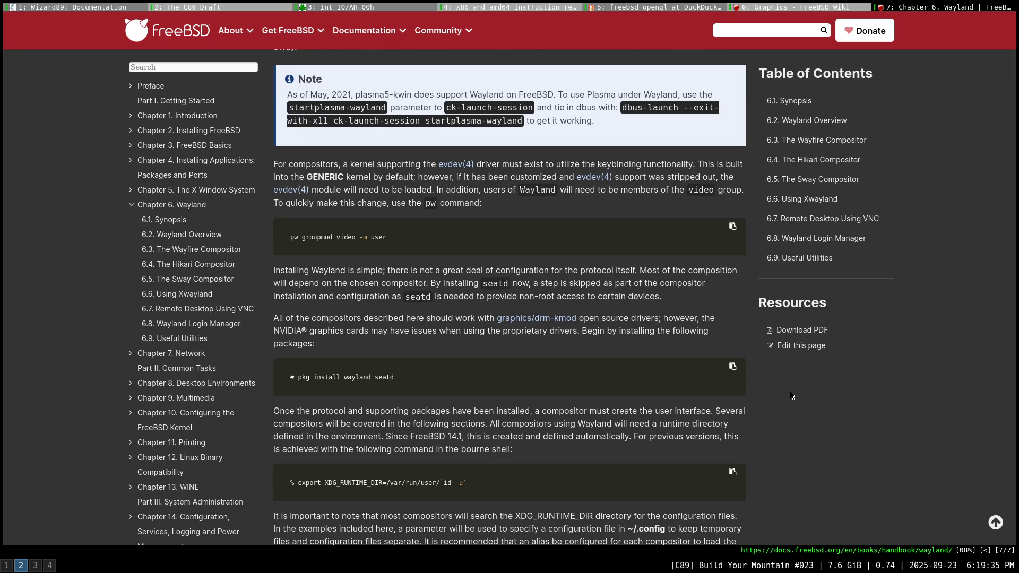
scroll(790, 395, down, 1)
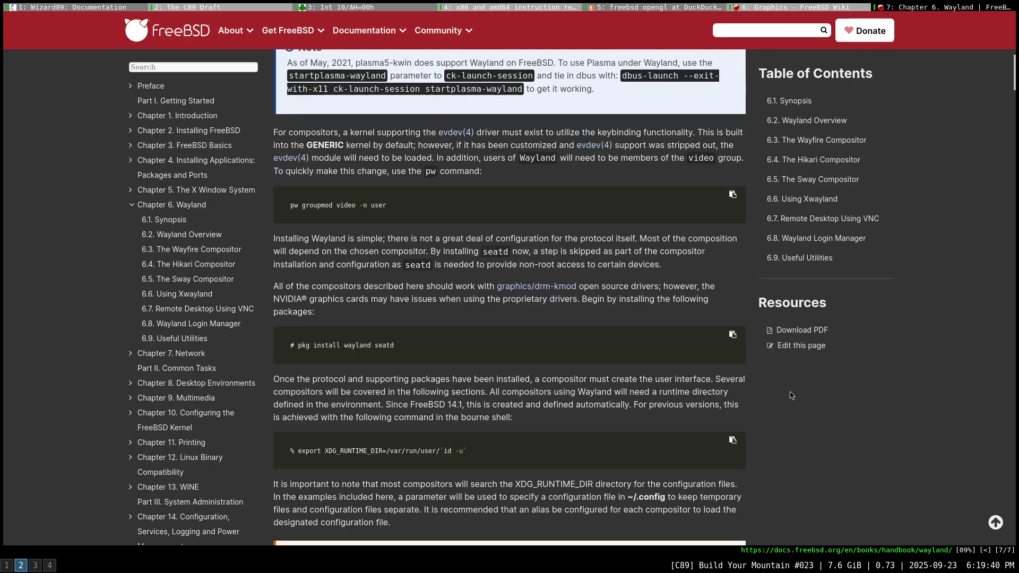
scroll(791, 395, down, 1)
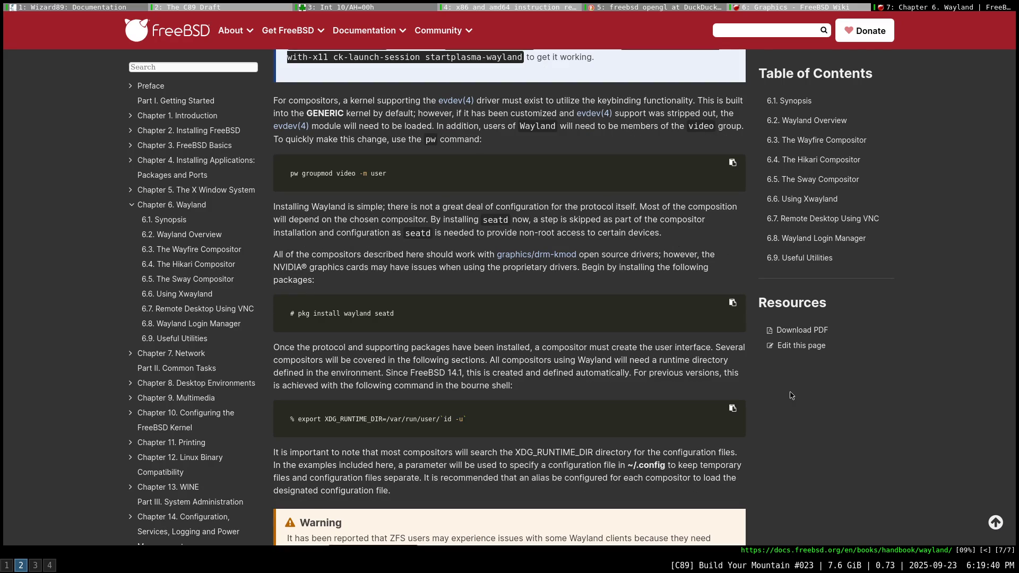
scroll(791, 395, down, 1)
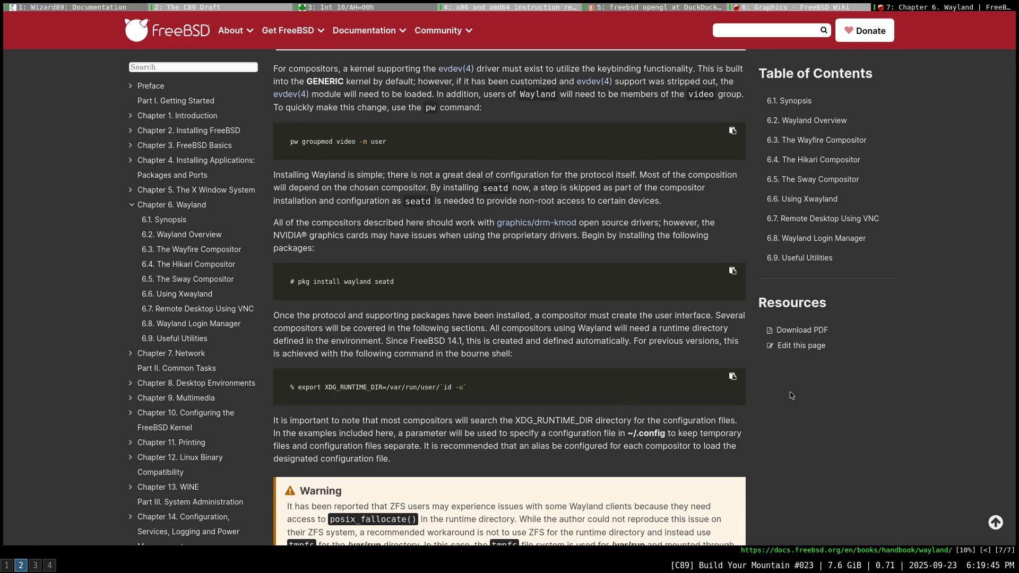
scroll(791, 396, down, 1)
scroll(792, 396, down, 1)
scroll(792, 396, down, 1)
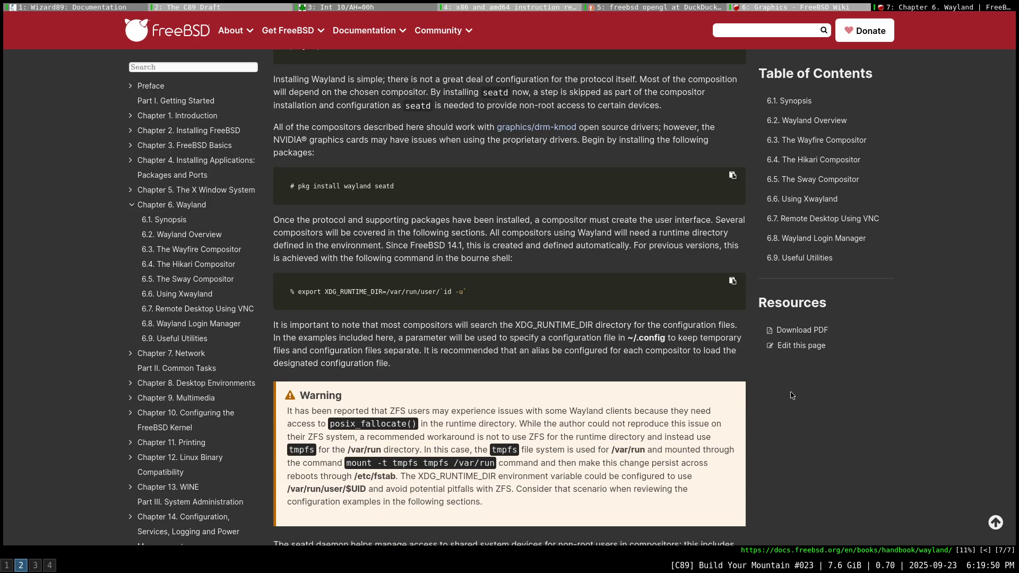
scroll(791, 396, down, 1)
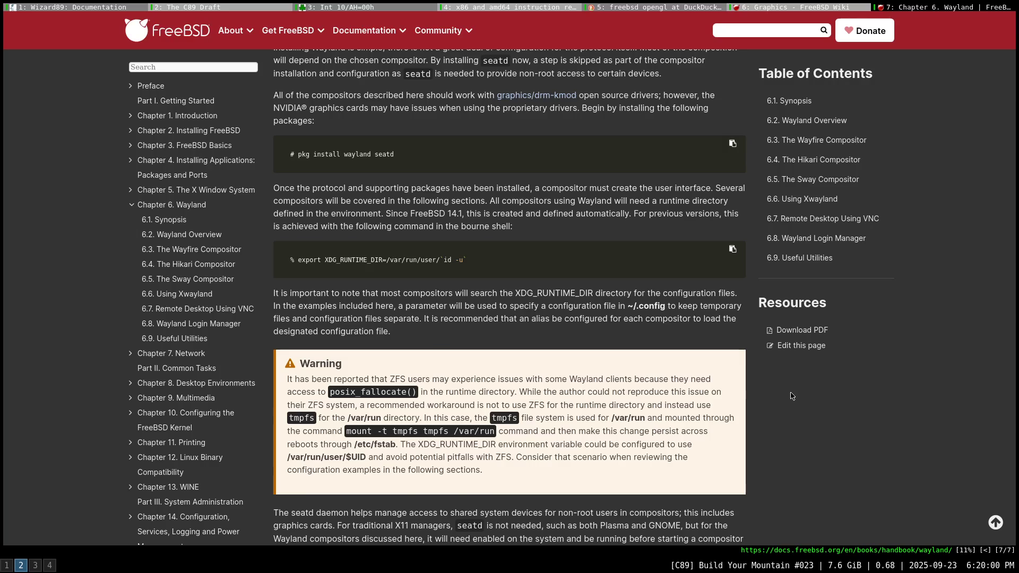
scroll(796, 394, down, 2)
scroll(796, 394, down, 2)
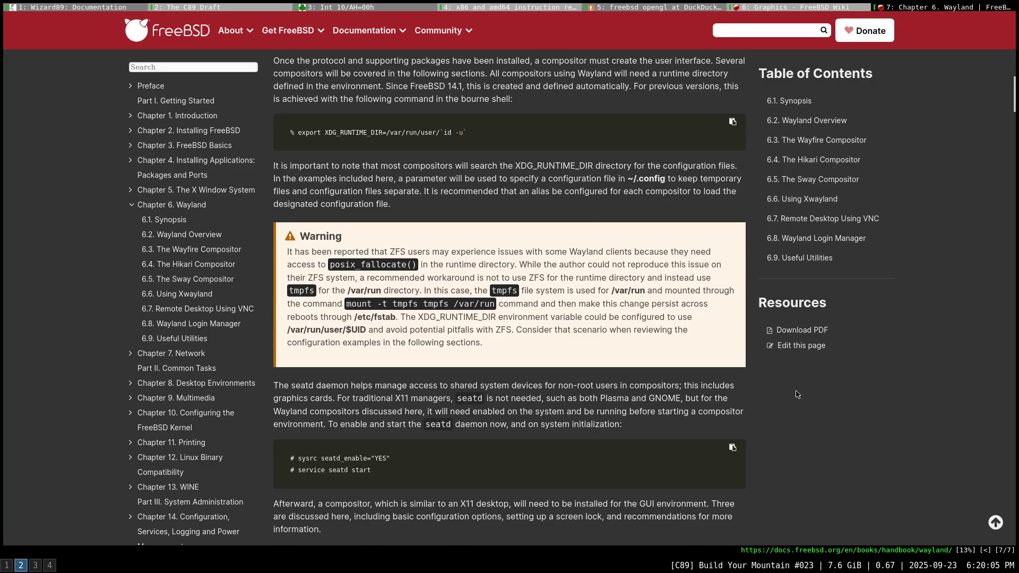
scroll(796, 394, down, 1)
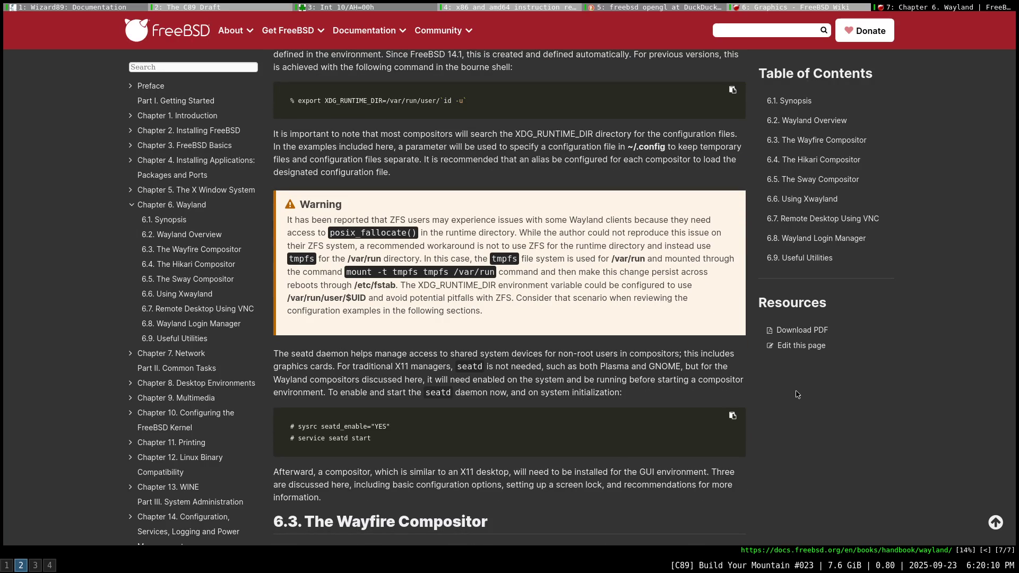
scroll(798, 394, down, 1)
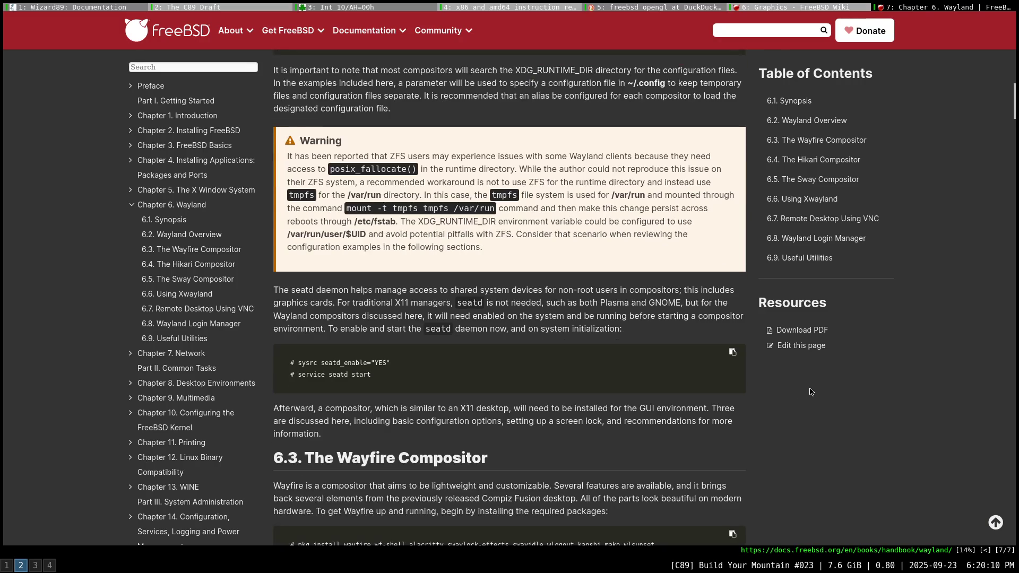
scroll(810, 394, down, 1)
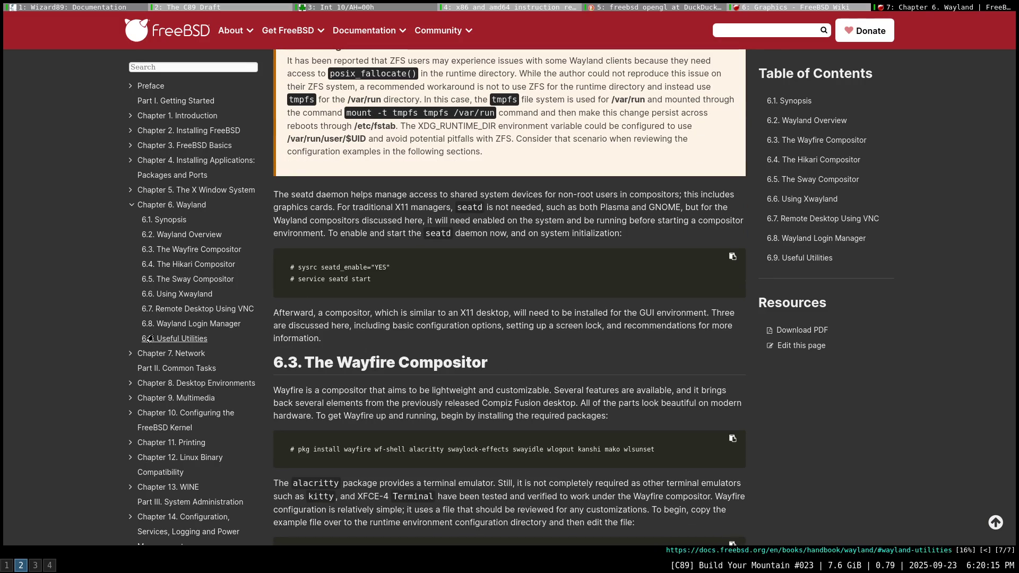
Return to 6.2 Wayland Overview and open Wikipedia's Wayland (protocol) article in a new tab via 'wayland protoc'.
scroll(424, 333, up, 10)
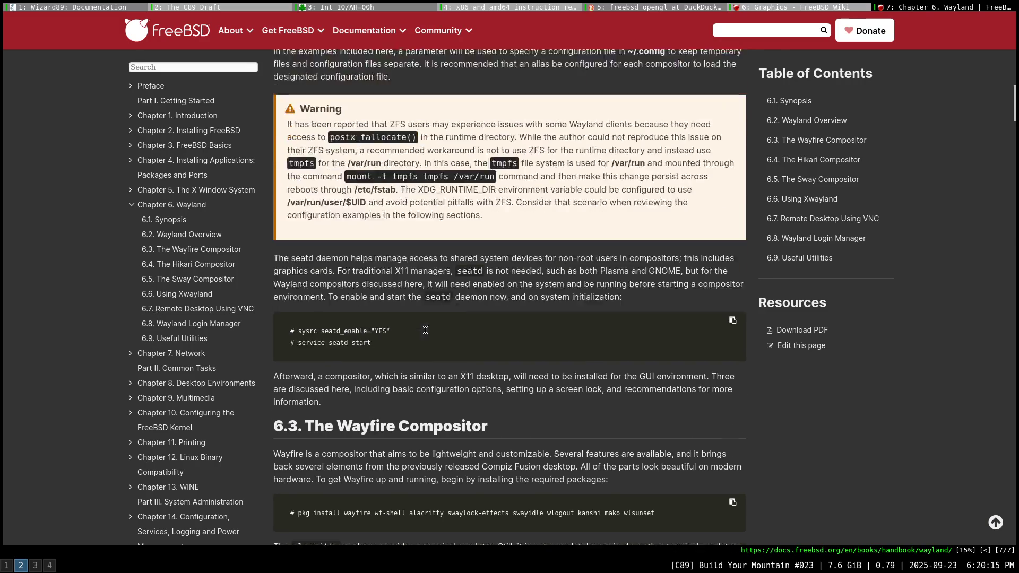
scroll(450, 347, up, 3)
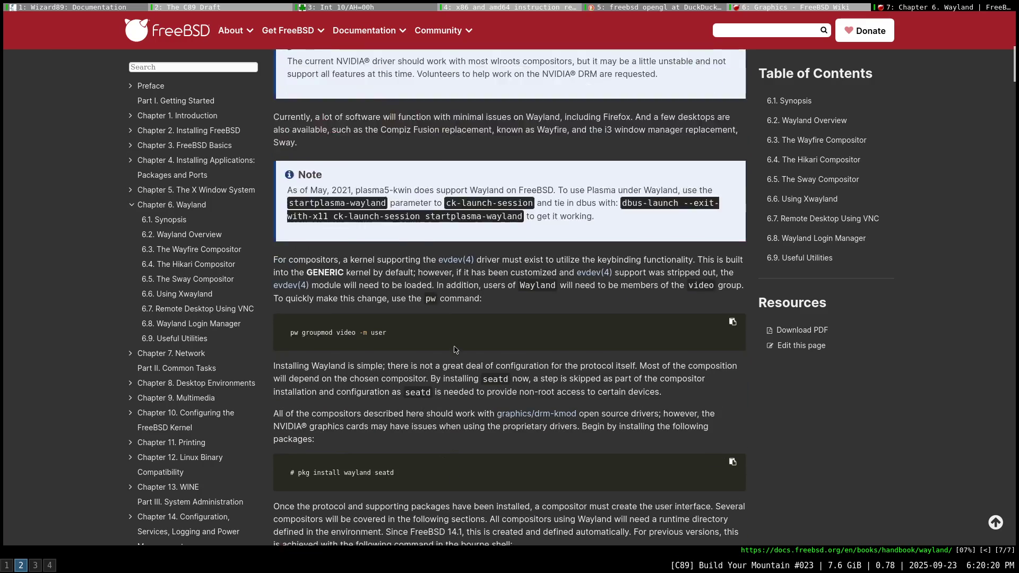
scroll(454, 350, up, 5)
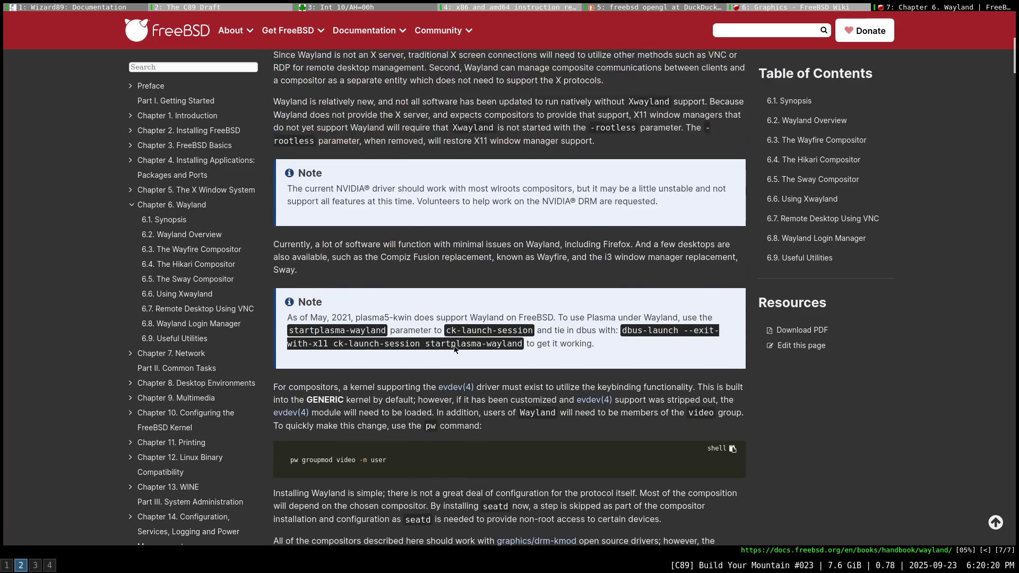
scroll(451, 350, up, 1)
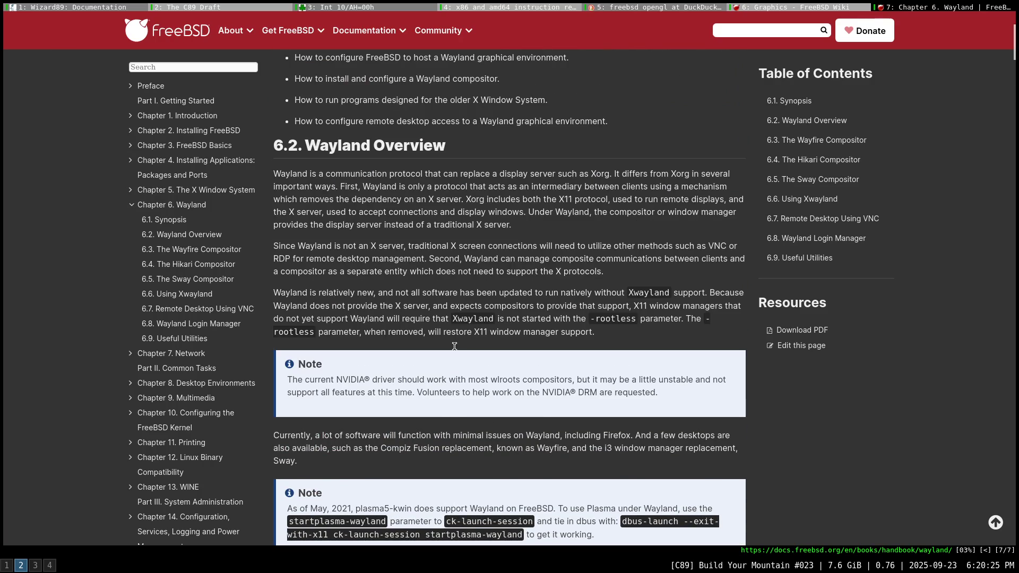
key(shift+o)
text(wayland protoc)
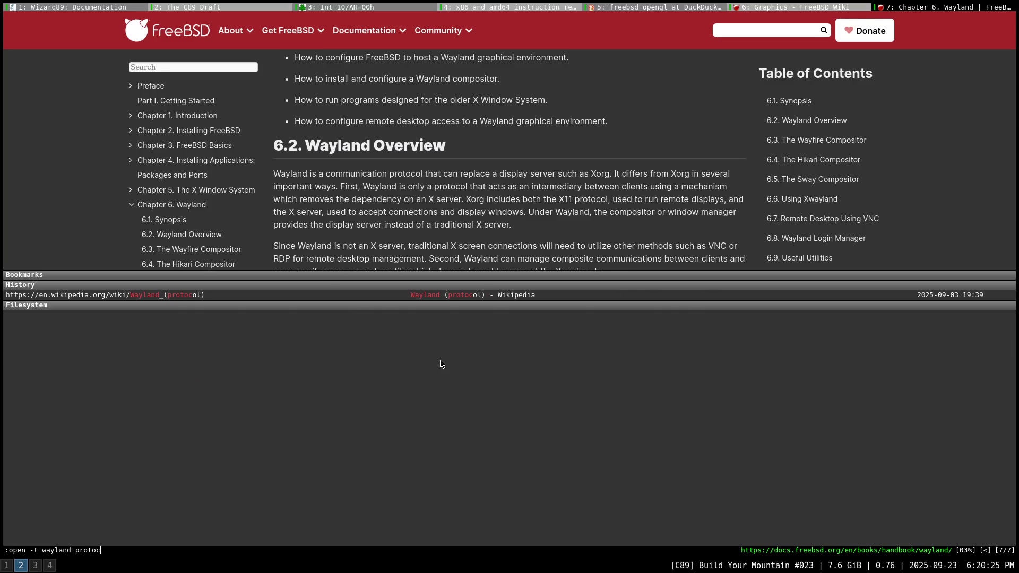
key(Return)
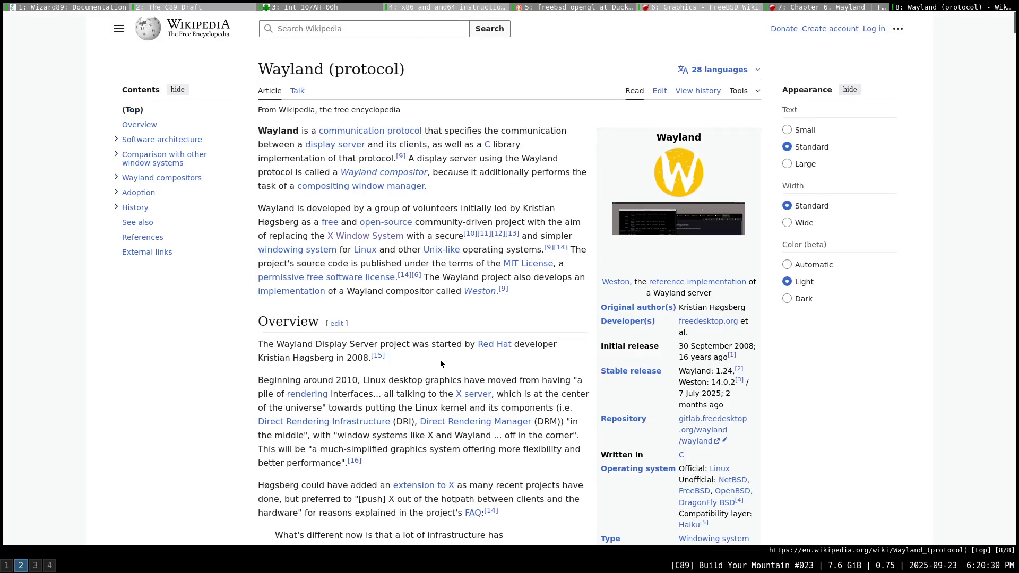
Close the FreeBSD Wayland handbook tab and read down the Graphics wiki page.
key(shift+k)
key(d)
scroll(441, 360, down, 5)
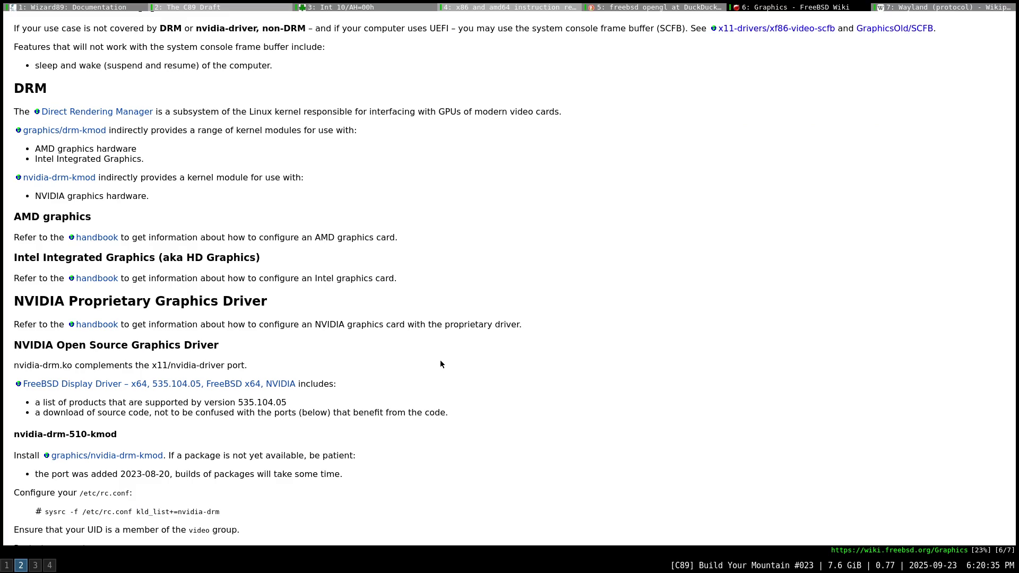
scroll(440, 364, down, 5)
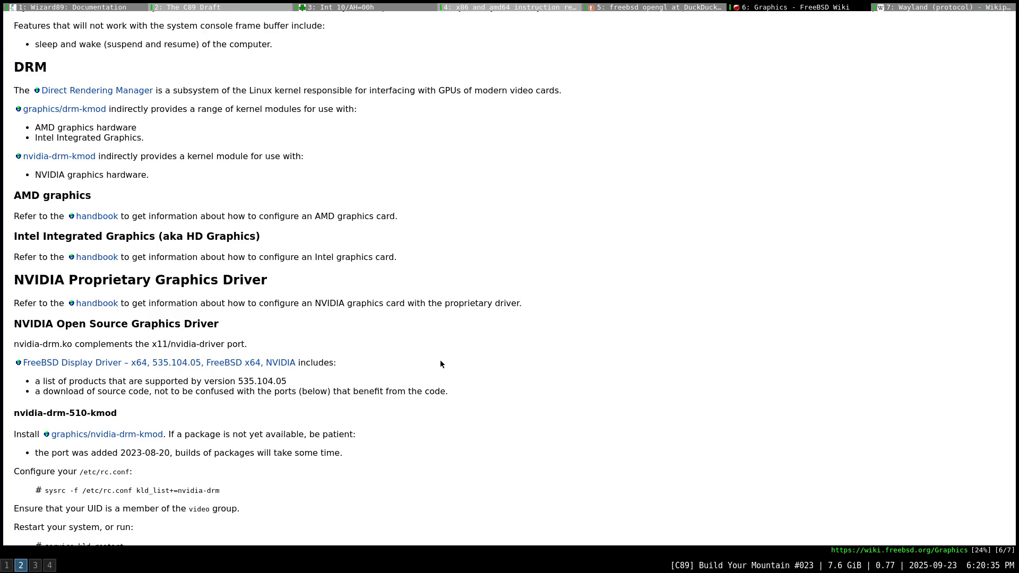
scroll(440, 364, down, 8)
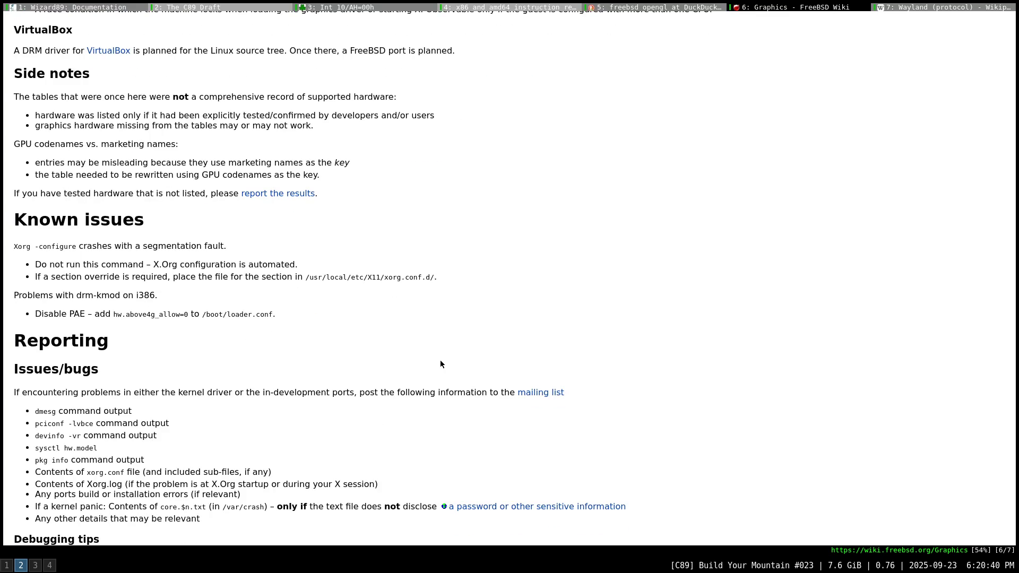
scroll(441, 364, down, 4)
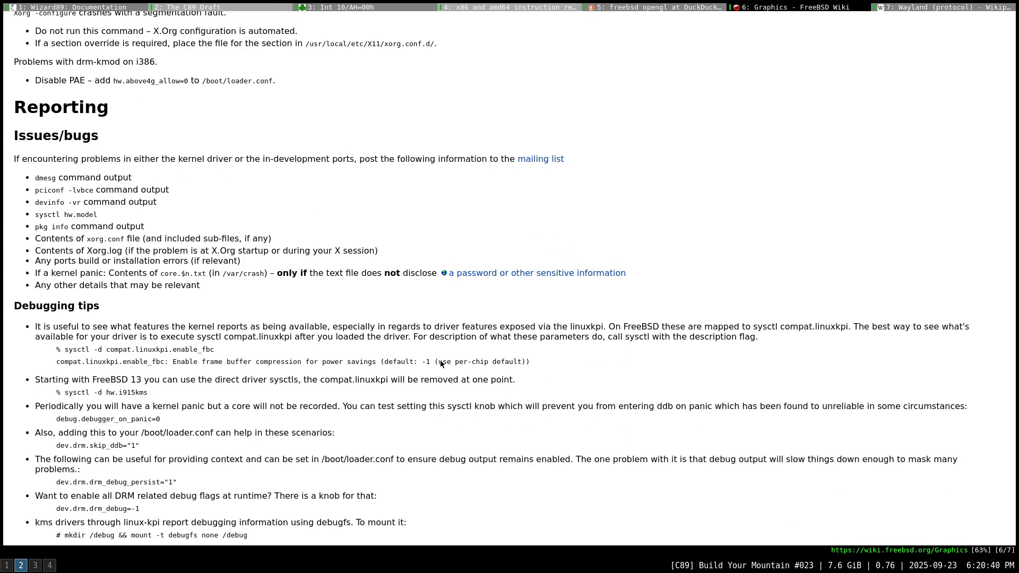
scroll(441, 364, down, 8)
scroll(441, 364, down, 8)
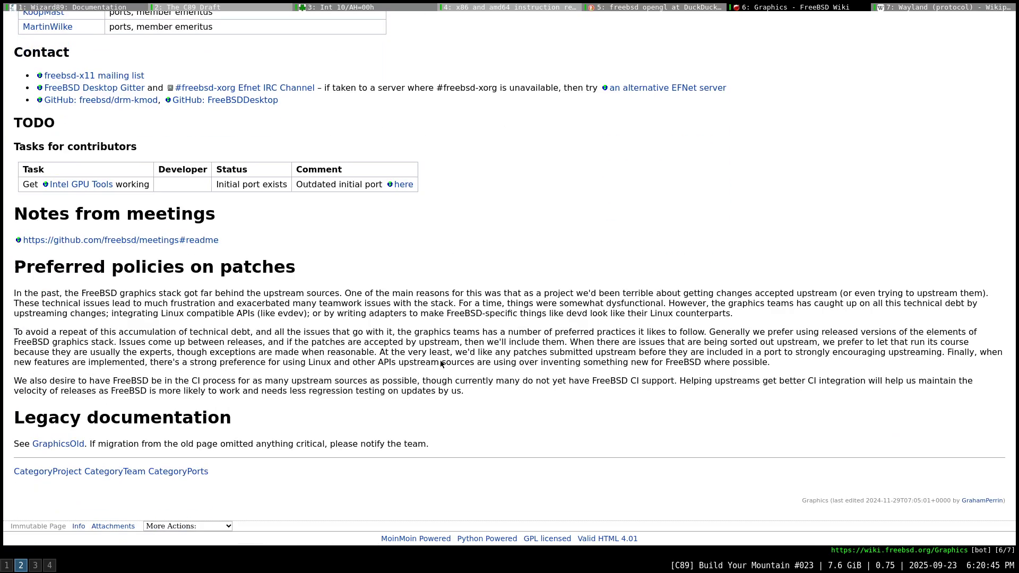
Scroll back up the Graphics wiki page, then switch to the terminal workspace.
scroll(441, 364, up, 20)
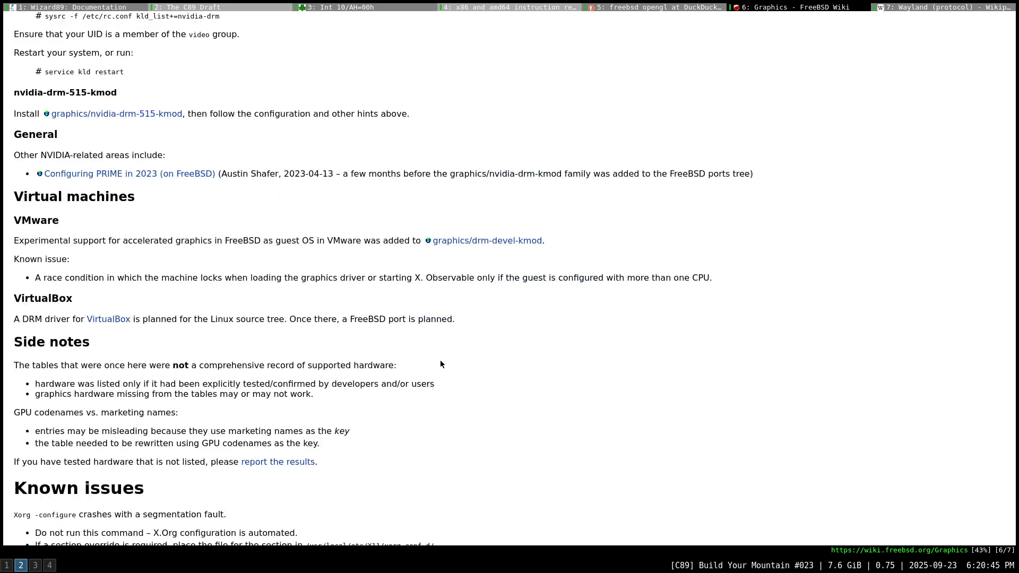
scroll(441, 364, up, 8)
scroll(440, 364, up, 5)
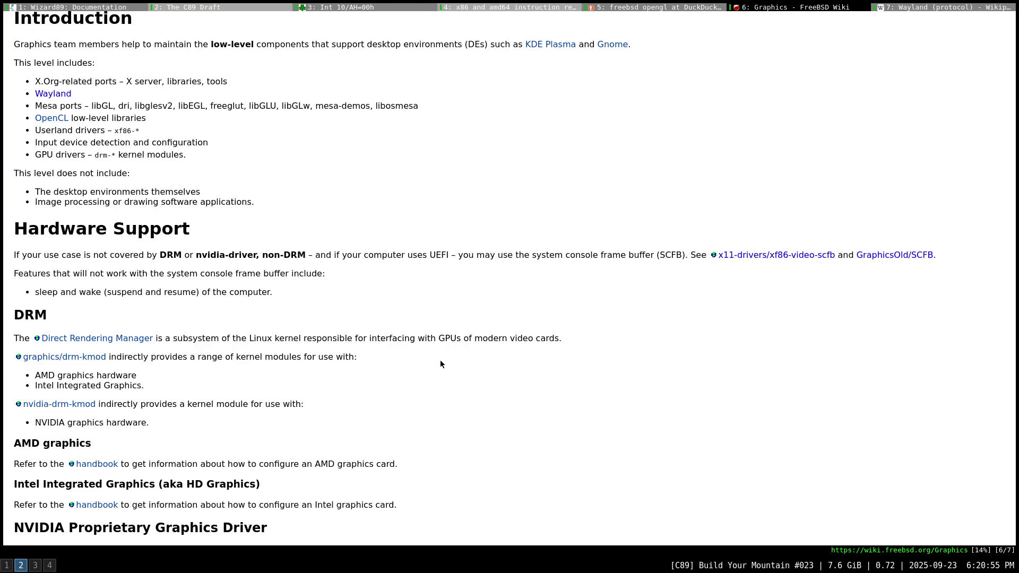
key(super+4)
Run 'pkg search drm', 'pkg info drm' and 'pkg info drm-kmod' in the terminal.
text(pkg search drm)
key(Return)
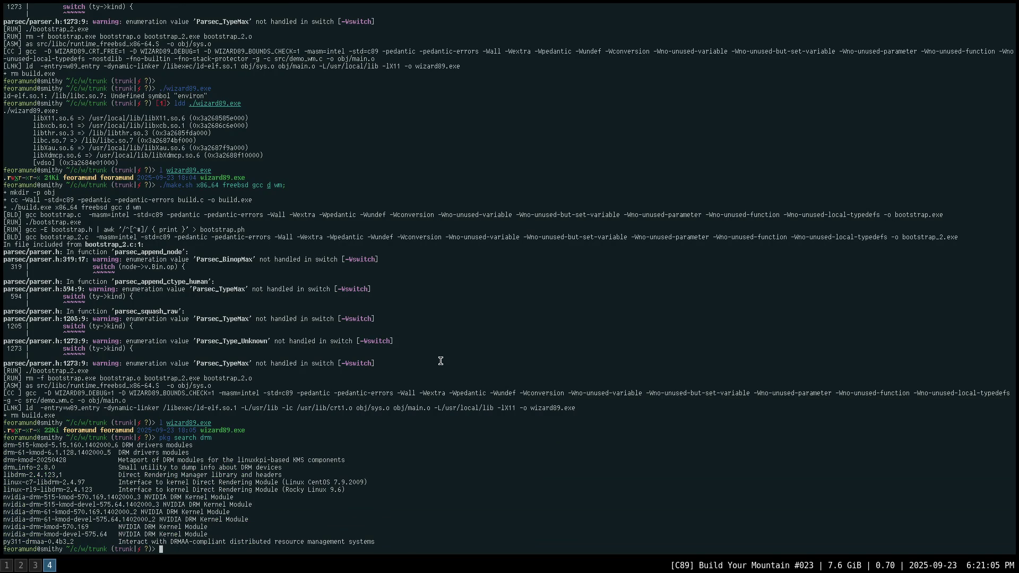
text(pkg info drm)
key(Return)
key(Up)
text(-kmod)
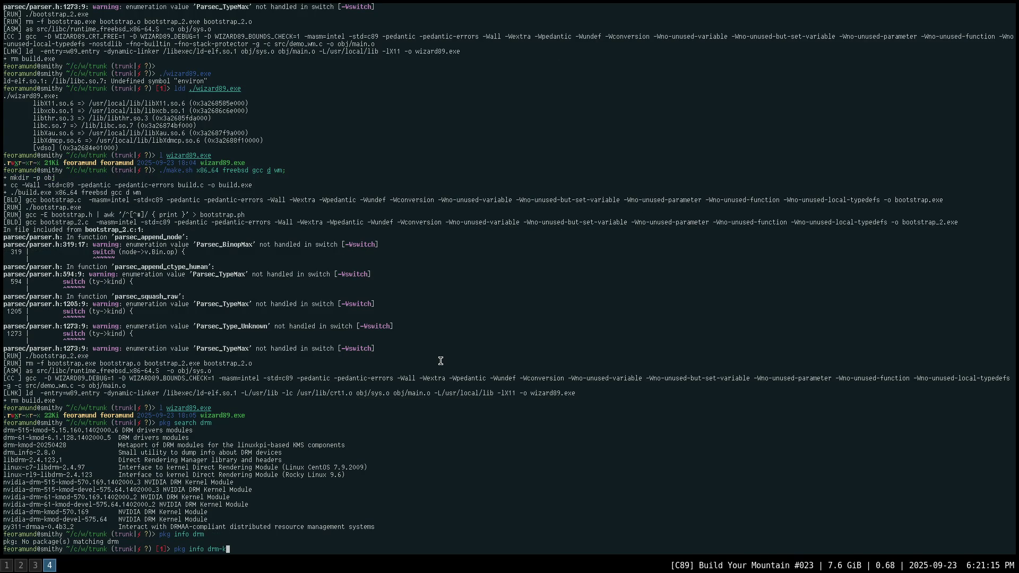
key(Return)
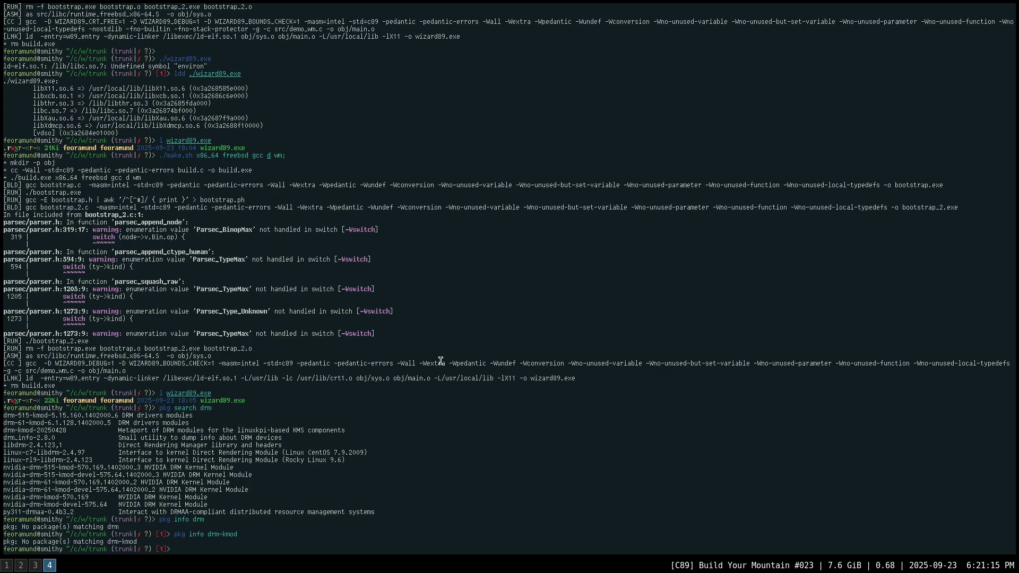
Start editing the last command into 'pkg list', then return to the browser's Wayland Wikipedia tab.
key(Up)
key(BackSpace)
key(BackSpace)
key(BackSpace)
text(list)
key(super+2)
key(J)
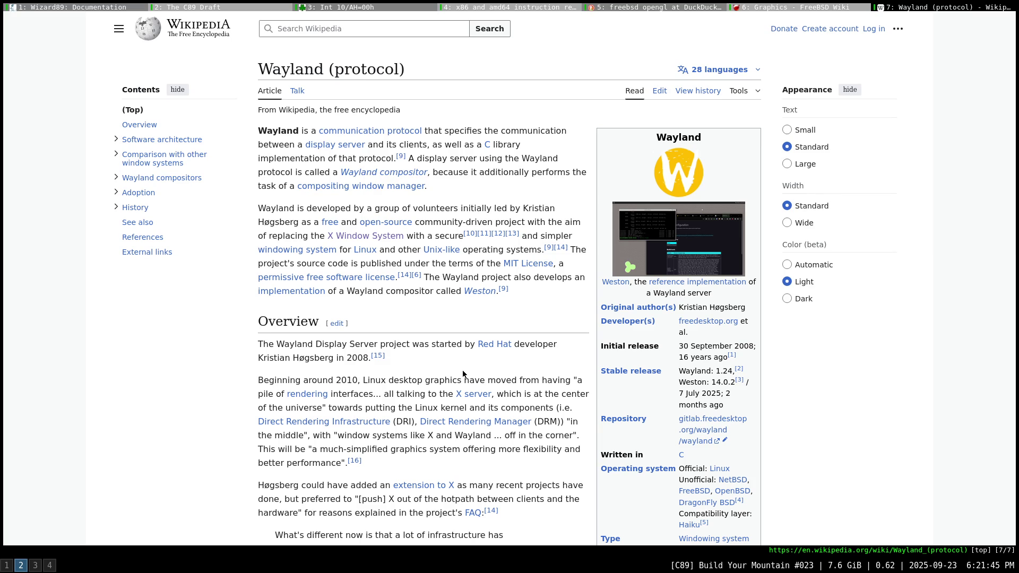
Read down the Wayland (protocol) article toward its architecture section.
scroll(472, 369, down, 1)
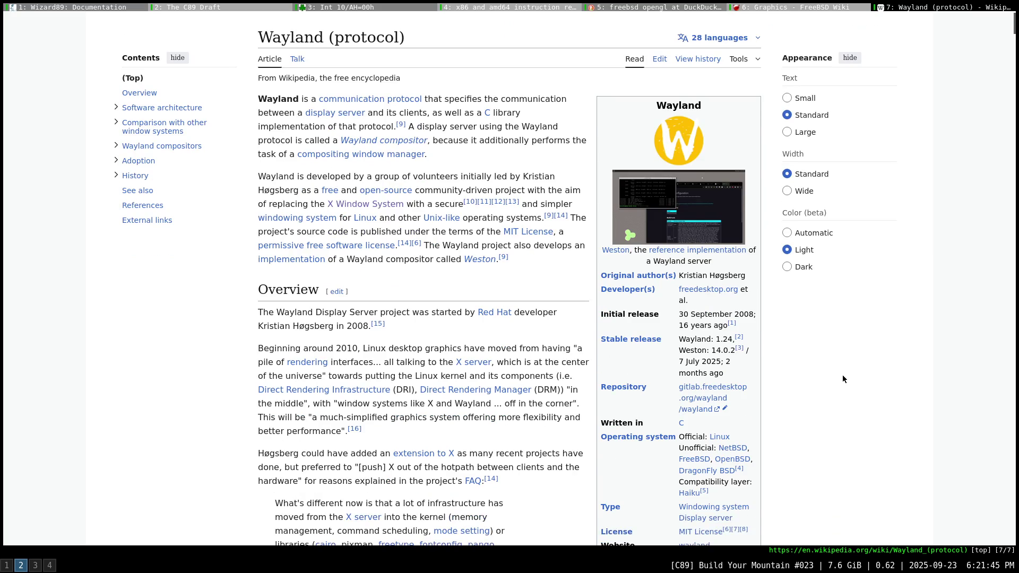
scroll(841, 376, up, 1)
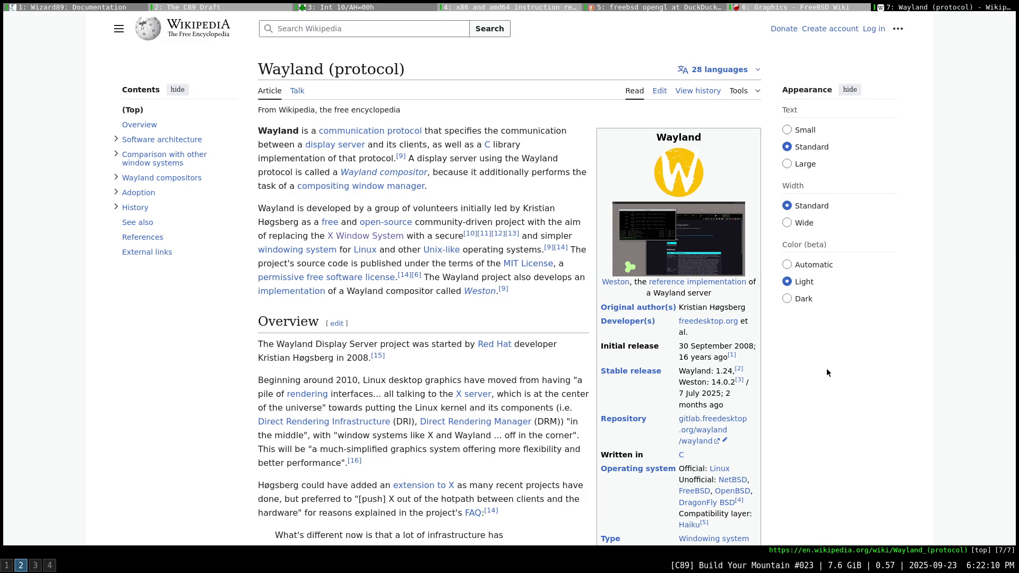
scroll(826, 372, down, 2)
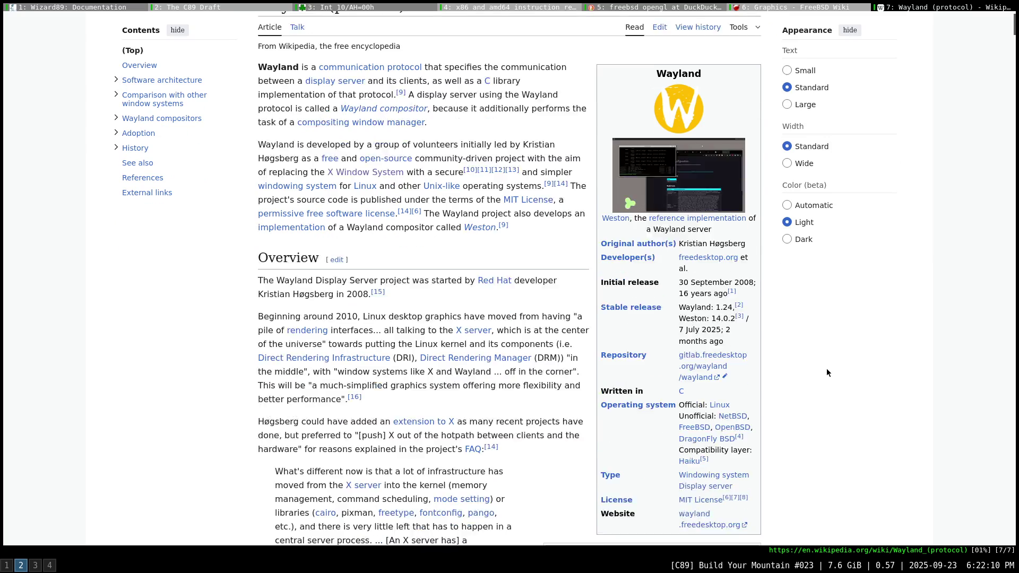
scroll(826, 373, down, 1)
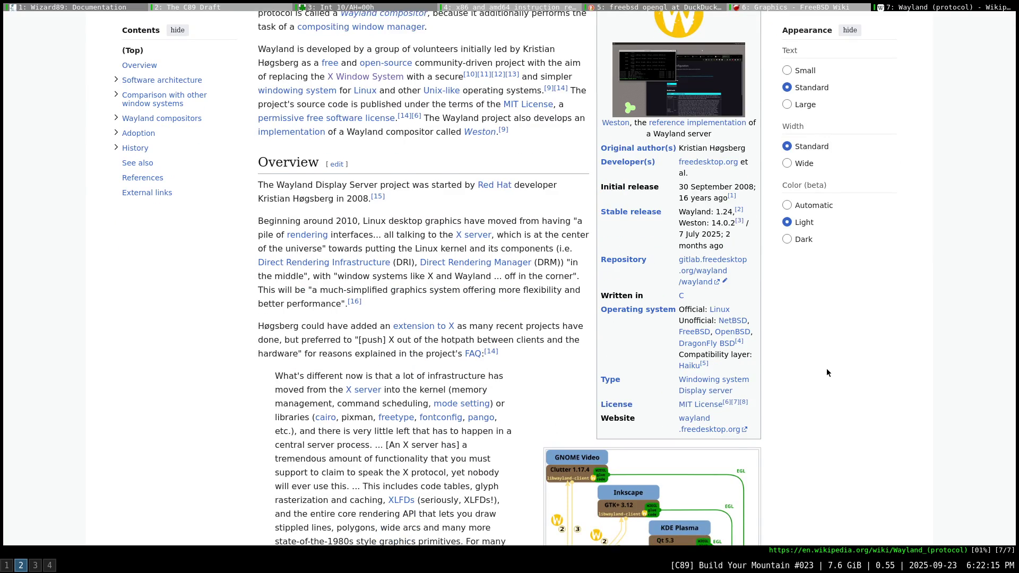
scroll(826, 372, down, 1)
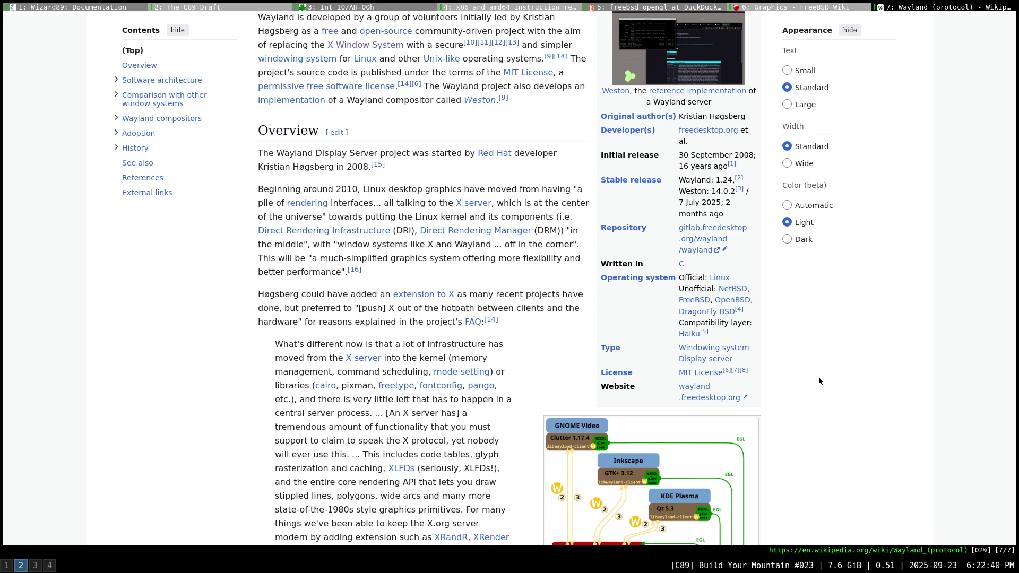
scroll(818, 381, up, 4)
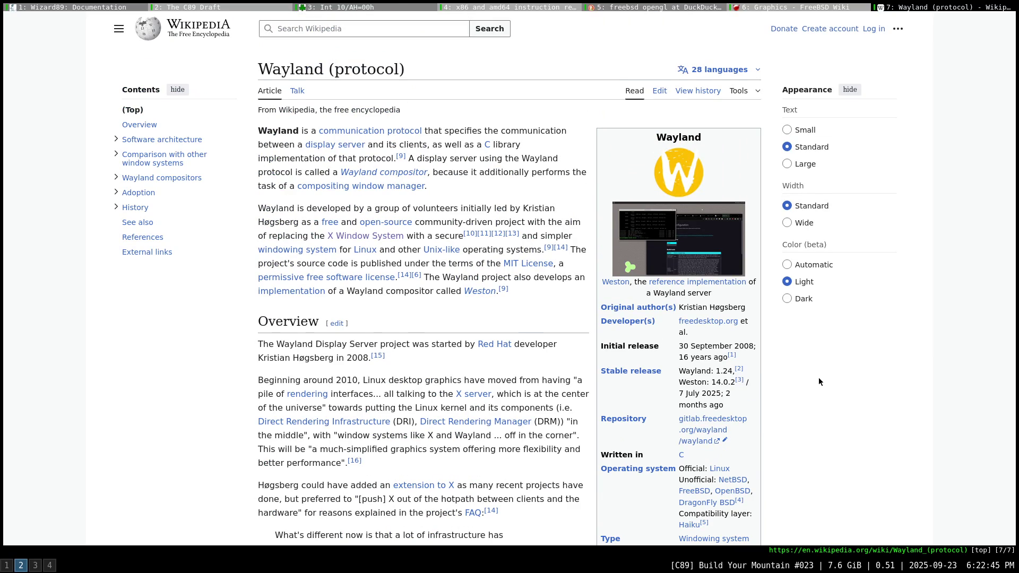
scroll(818, 378, down, 1)
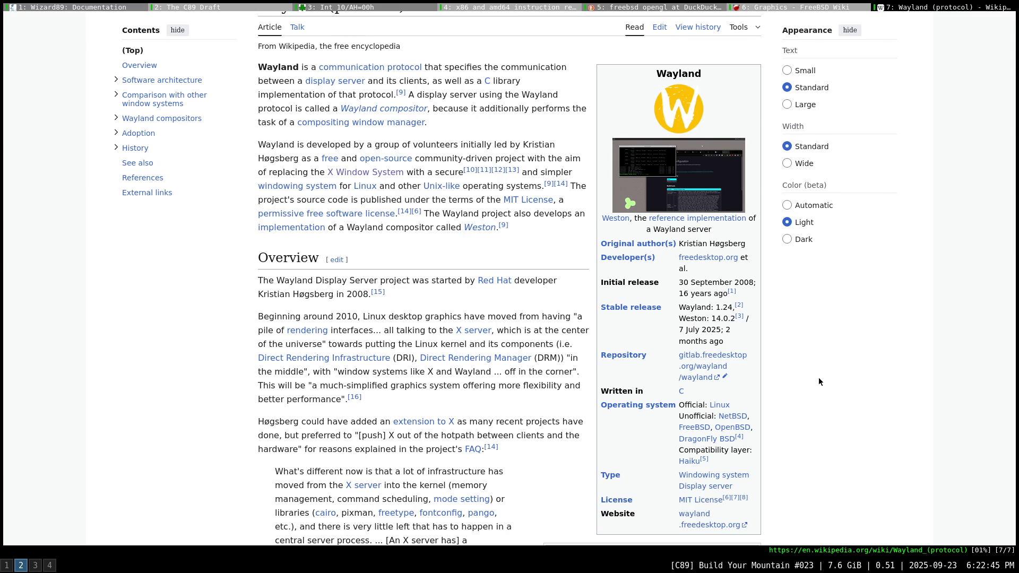
scroll(818, 382, down, 2)
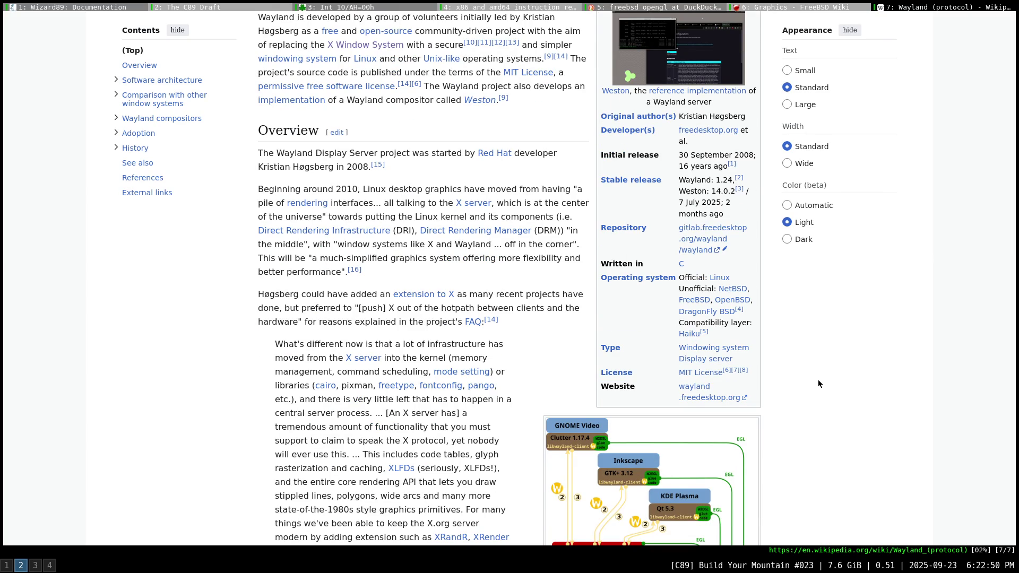
mouse_move(430, 297)
scroll(817, 363, down, 2)
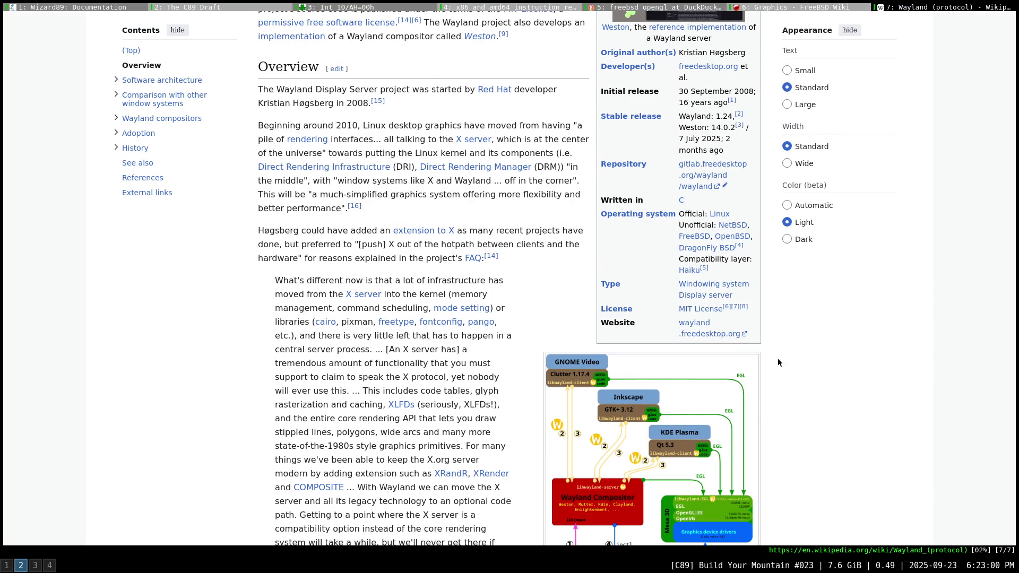
Open the official Wayland website and the protocol diagram's file page in background tabs.
middle_click(701, 329)
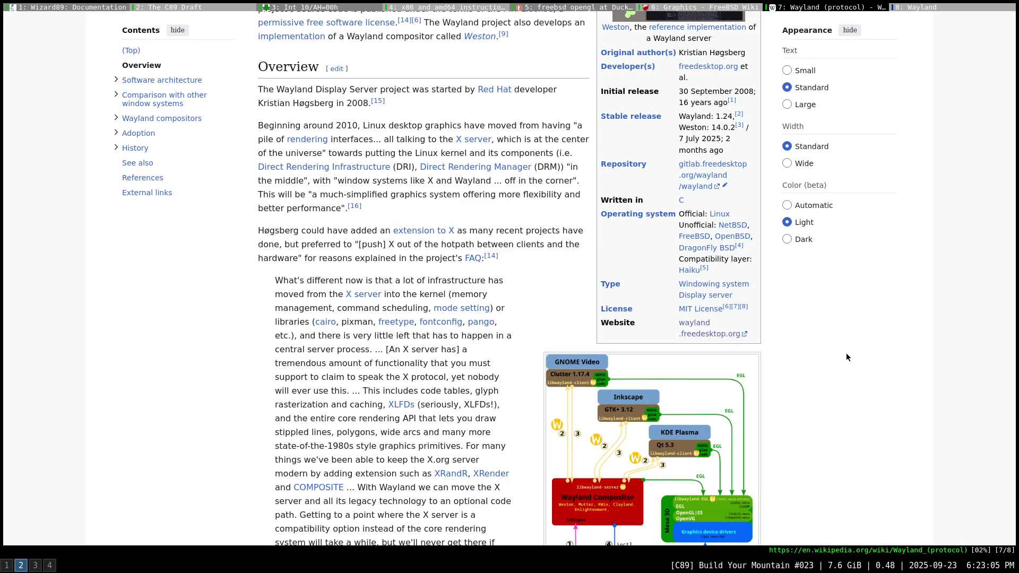
scroll(845, 353, down, 3)
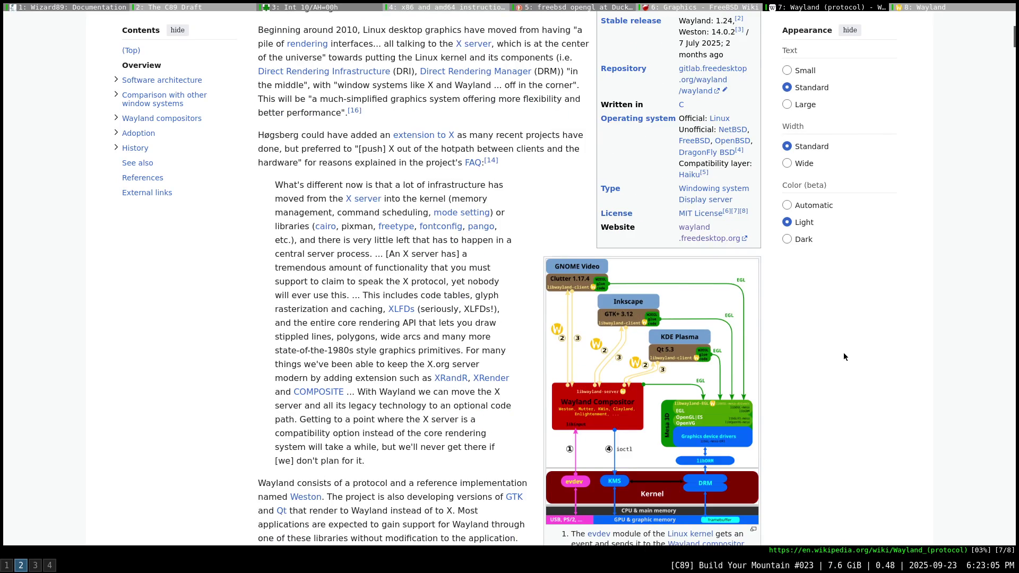
scroll(842, 353, down, 1)
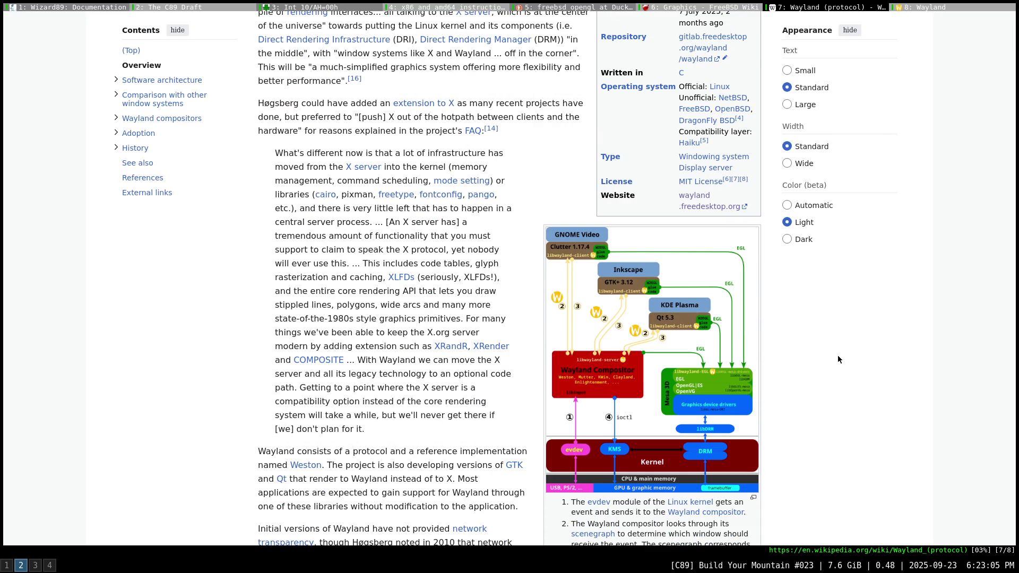
scroll(837, 355, down, 1)
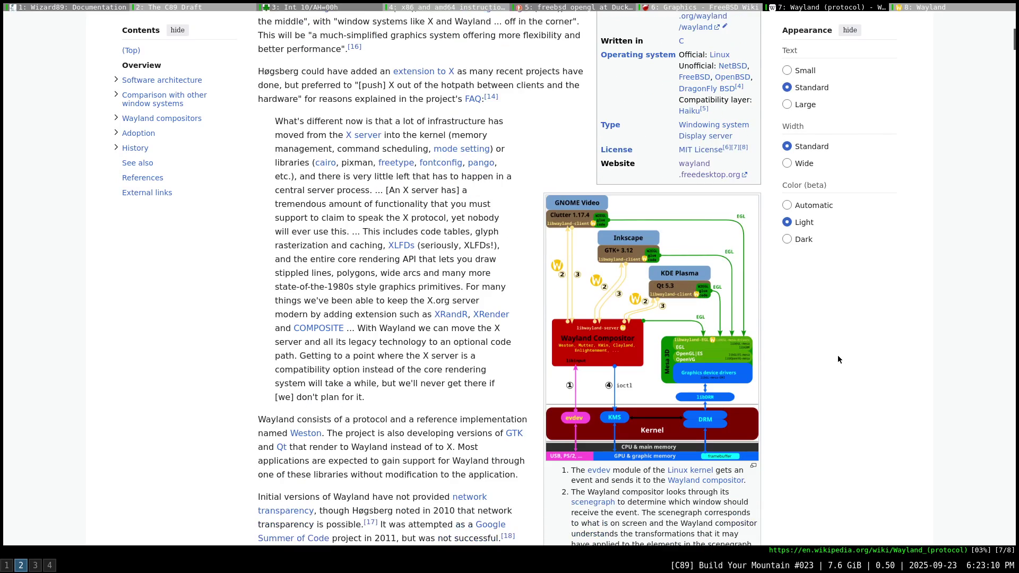
middle_click(681, 341)
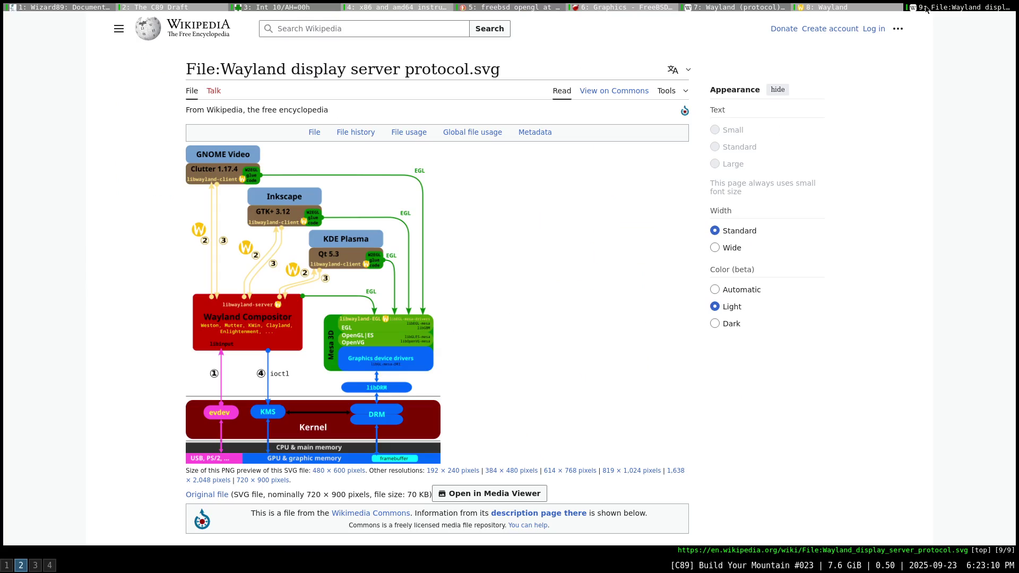
Load the 1638 × 2,048 version of the diagram, enlarge it and scroll through it.
scroll(532, 351, down, 2)
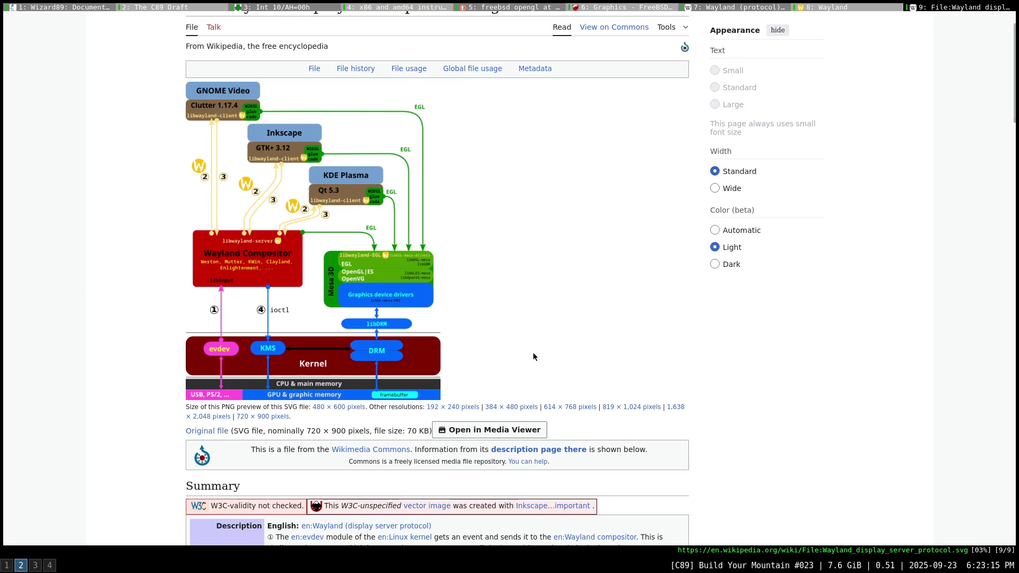
click(669, 407)
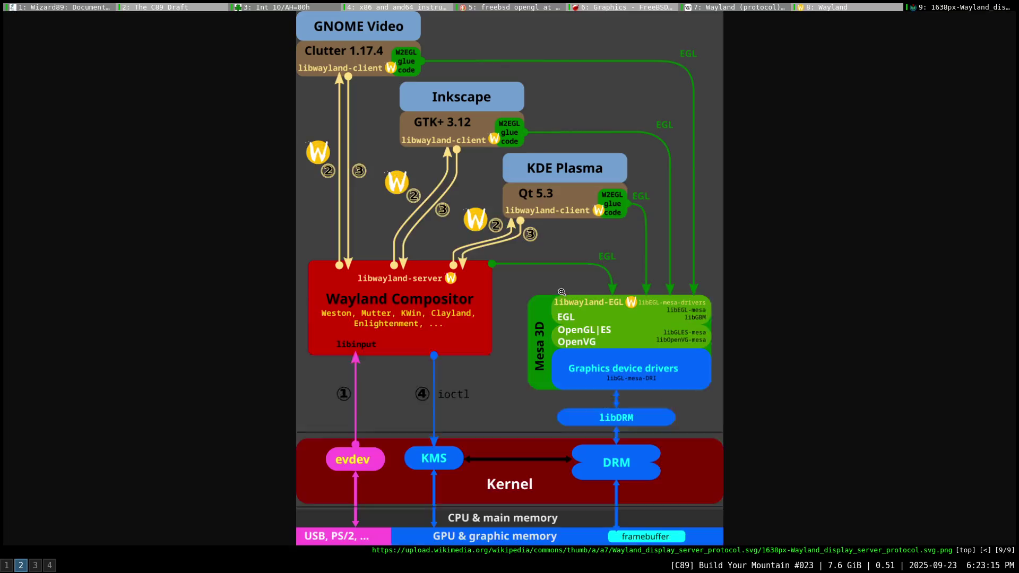
click(440, 164)
scroll(447, 196, up, 2)
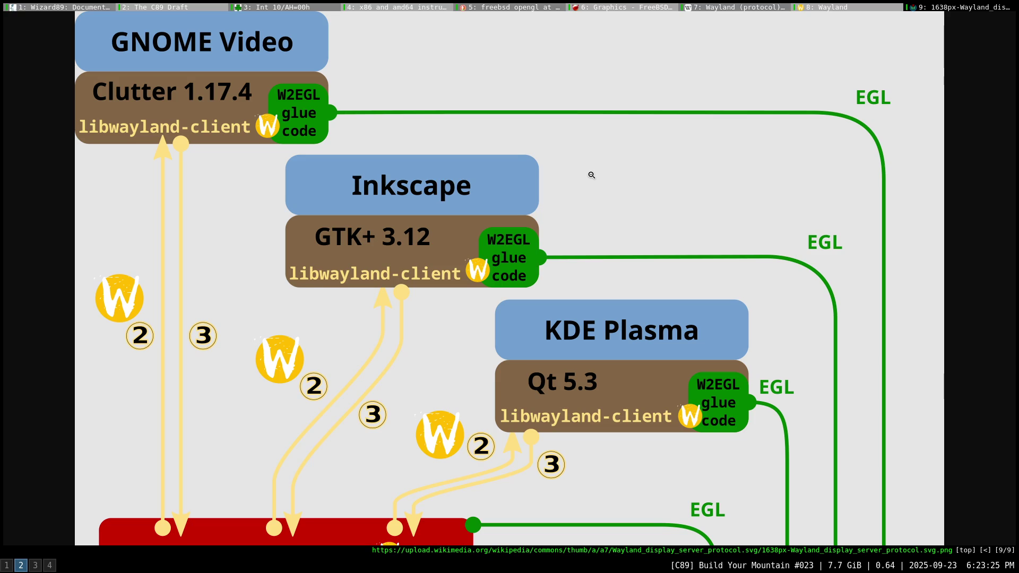
scroll(591, 175, down, 1)
scroll(592, 175, down, 3)
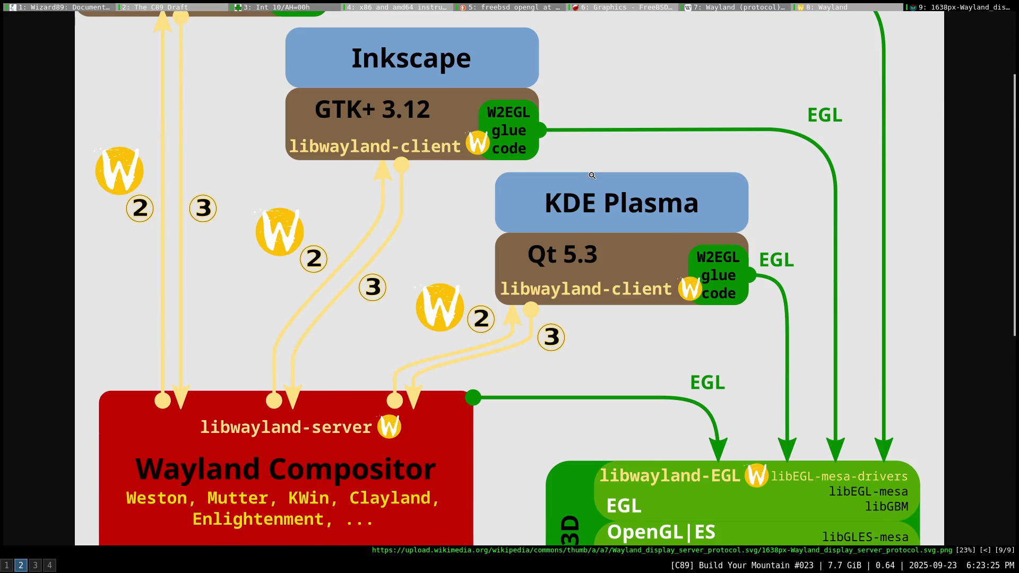
scroll(592, 175, down, 3)
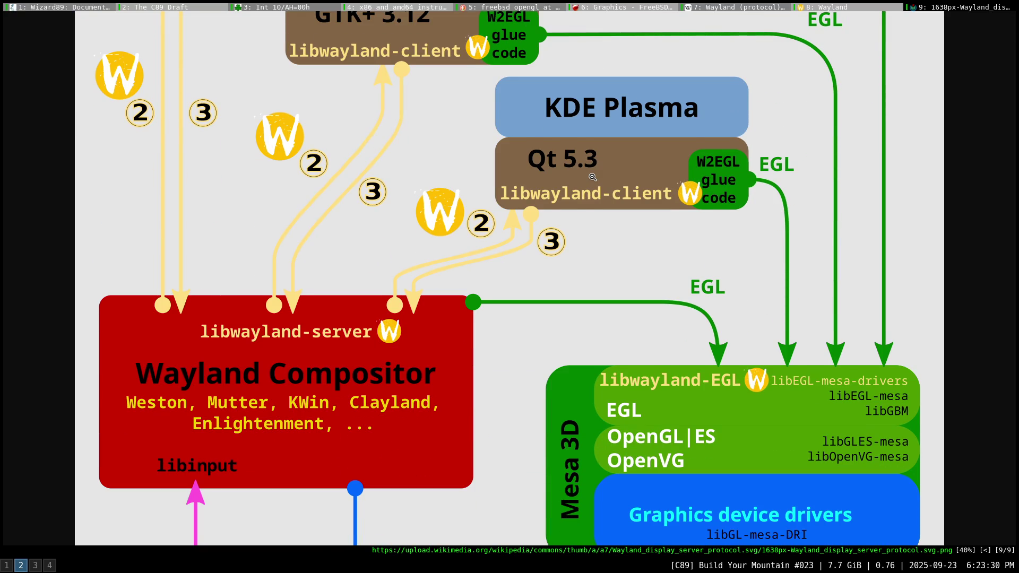
scroll(592, 177, down, 2)
scroll(592, 177, down, 1)
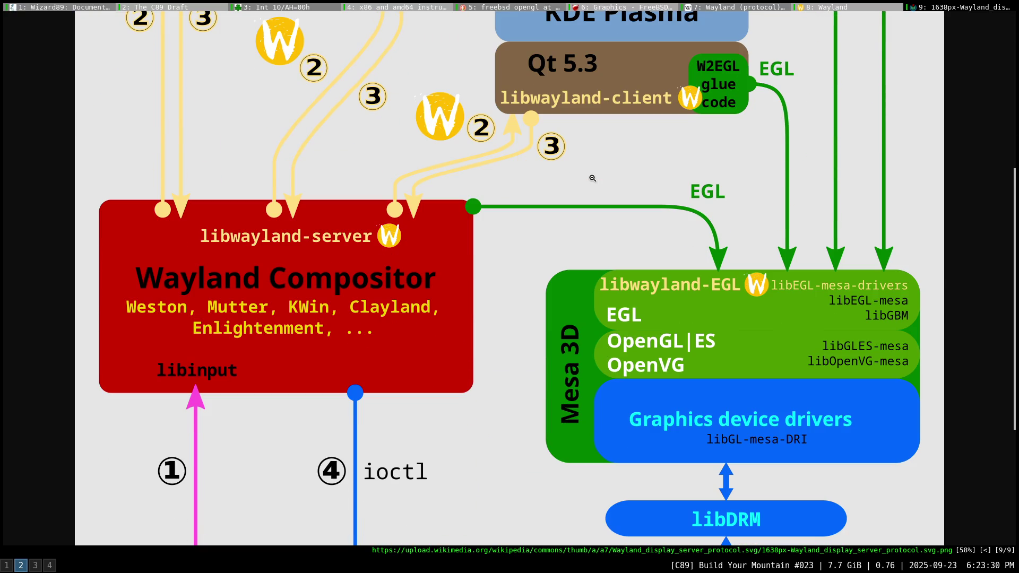
scroll(517, 218, down, 3)
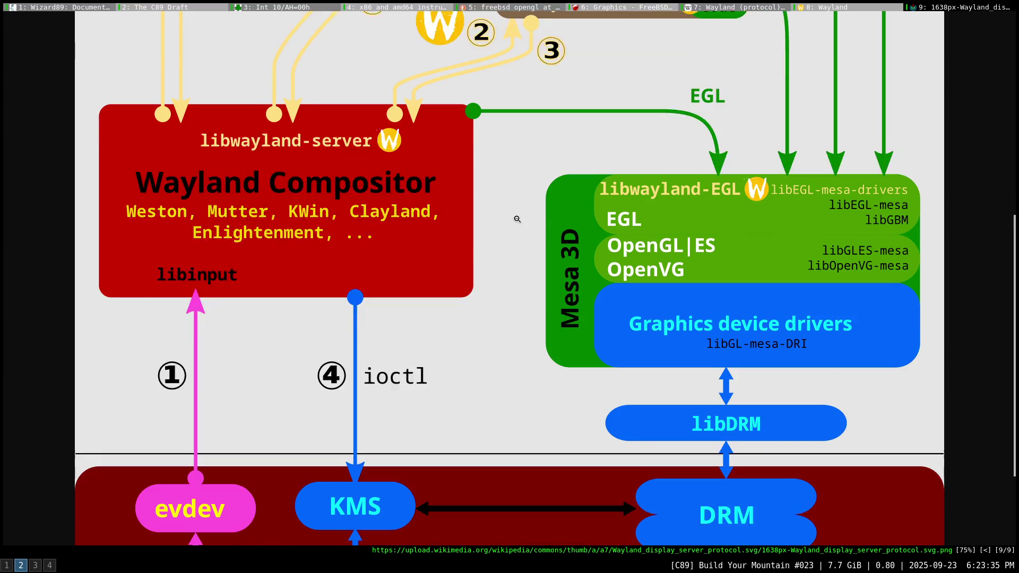
scroll(518, 219, down, 5)
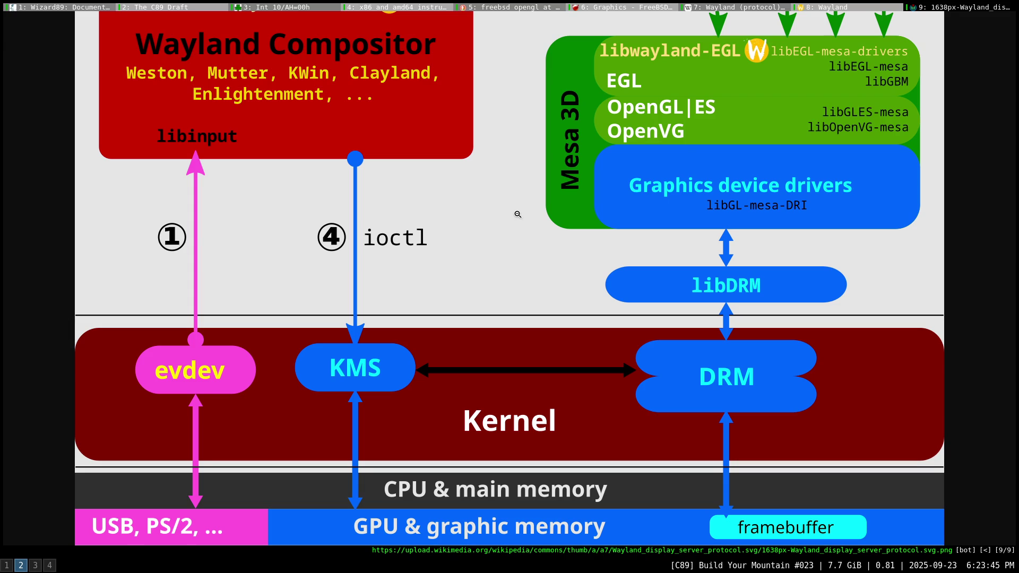
Scroll back up the diagram and switch to the Wayland homepage tab.
scroll(517, 213, up, 3)
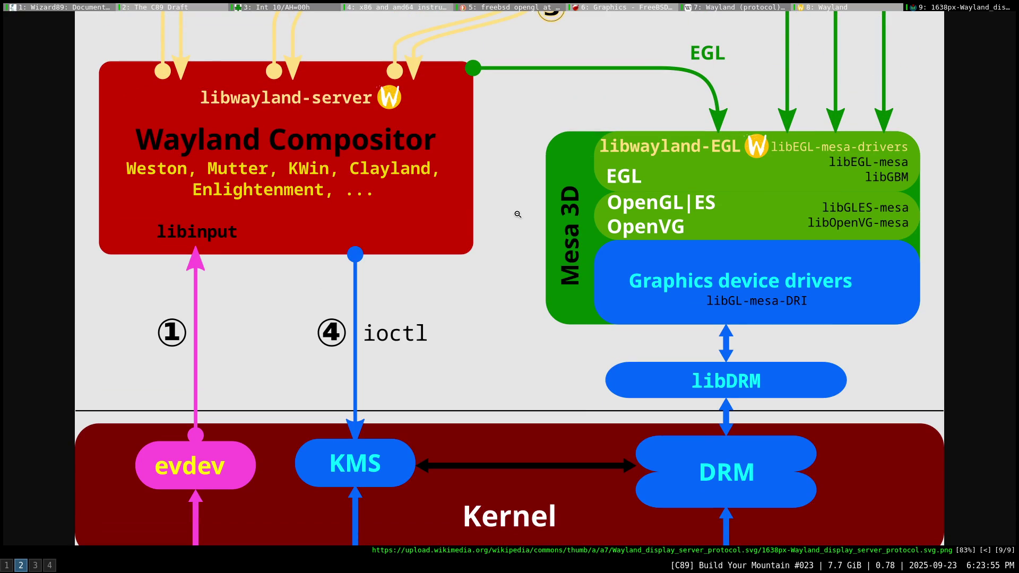
scroll(517, 214, up, 1)
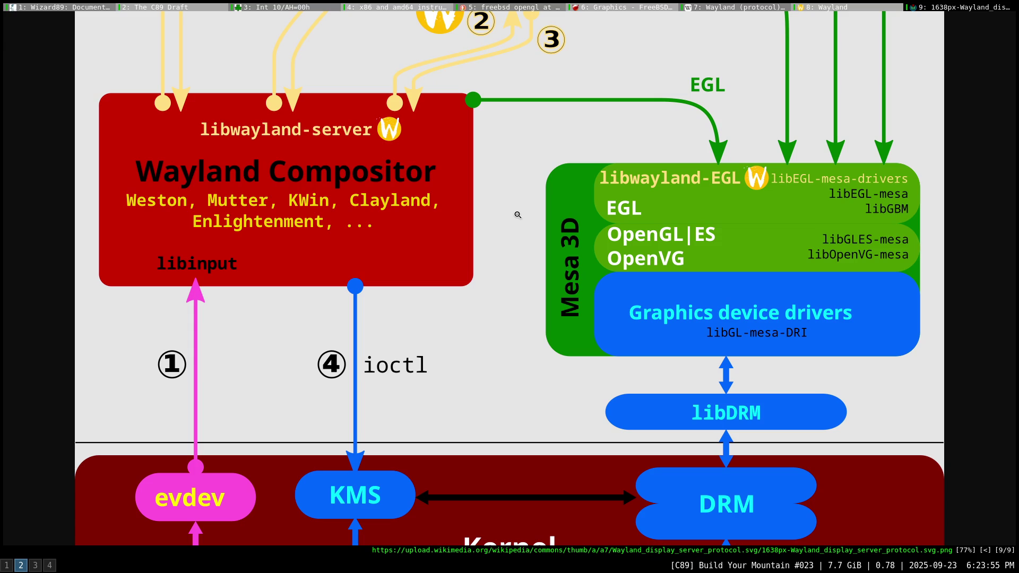
scroll(517, 214, up, 12)
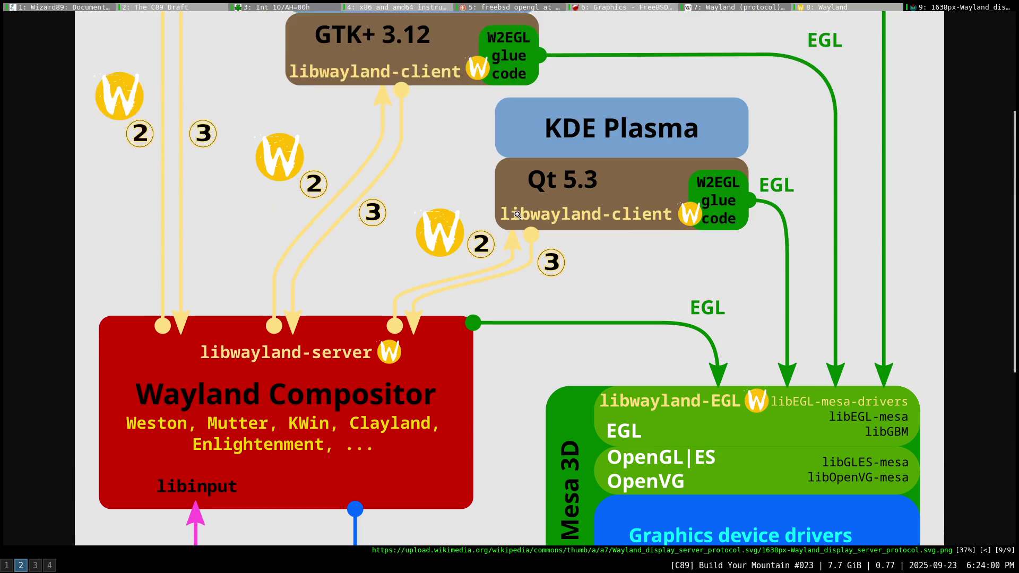
scroll(517, 215, up, 2)
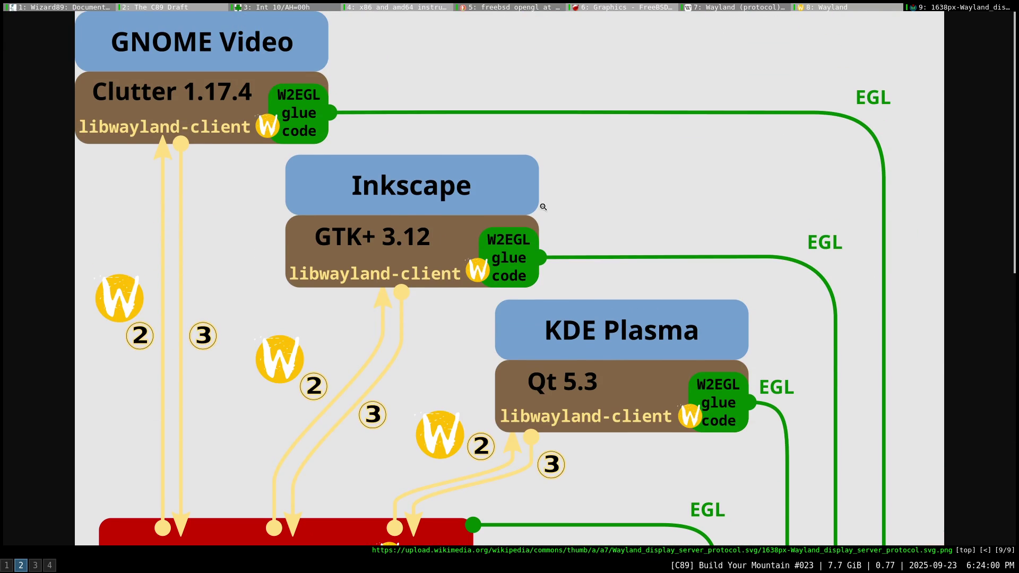
click(838, 8)
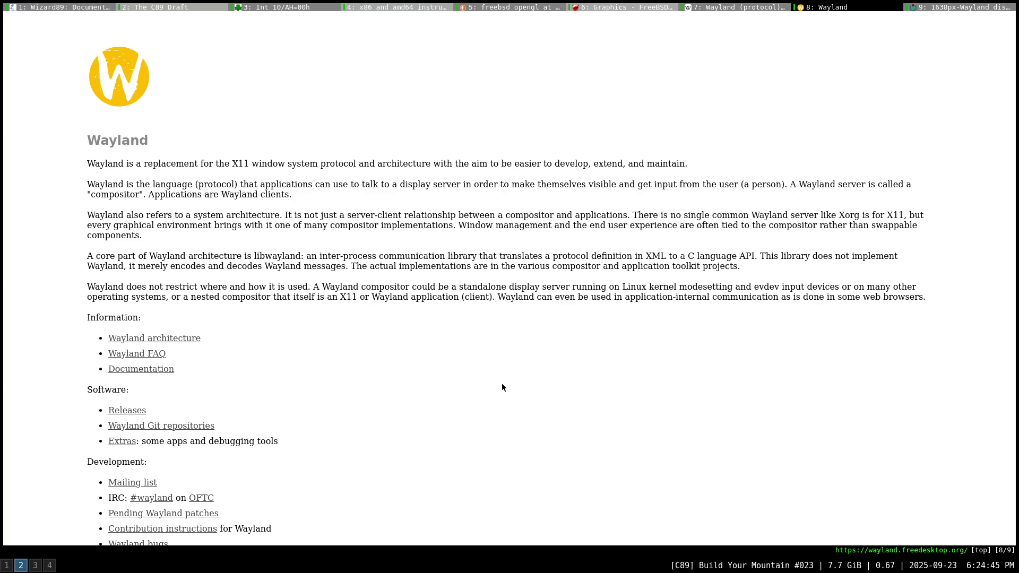
Scroll to the Information list on the Wayland homepage and follow the 'Wayland FAQ' link.
scroll(502, 387, down, 1)
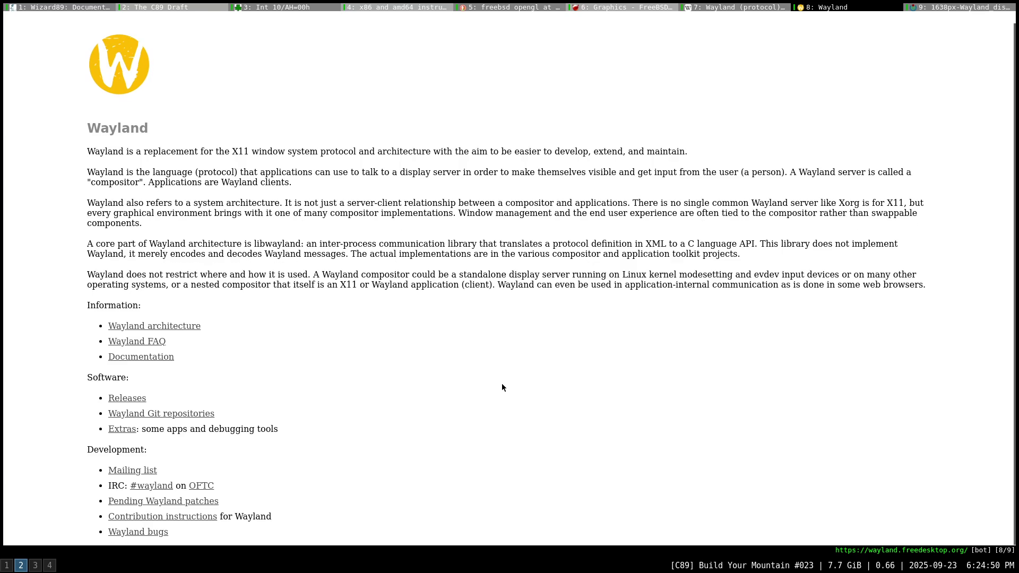
click(136, 342)
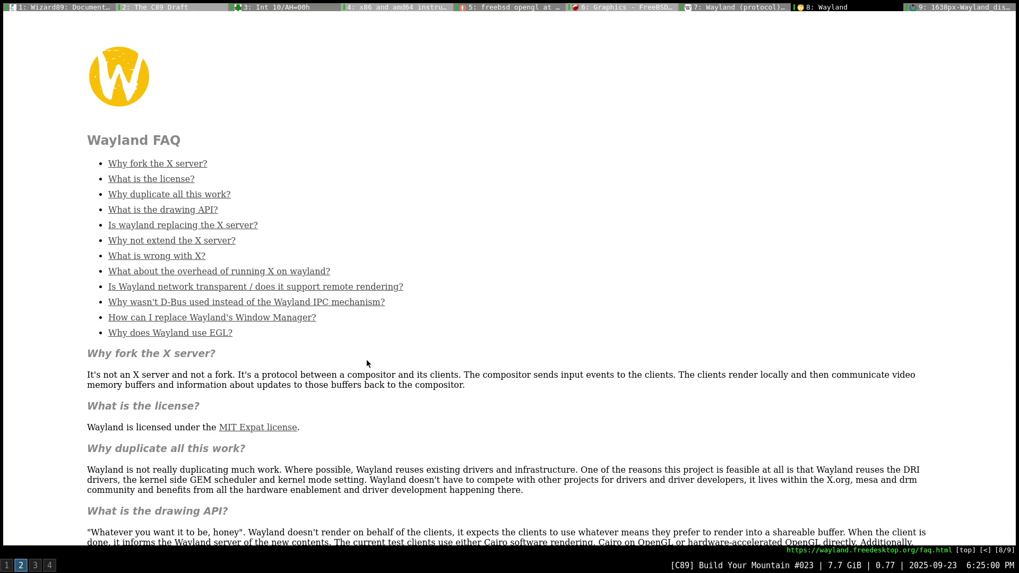
Scroll the Wayland FAQ past the license, drawing API and 'What is wrong with X?' answers.
scroll(363, 362, down, 4)
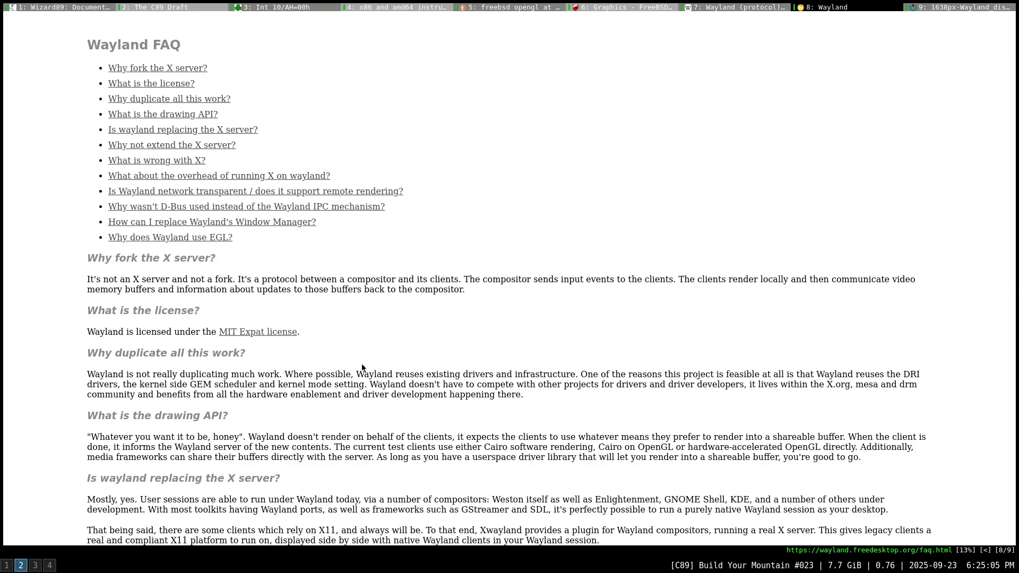
scroll(361, 364, down, 3)
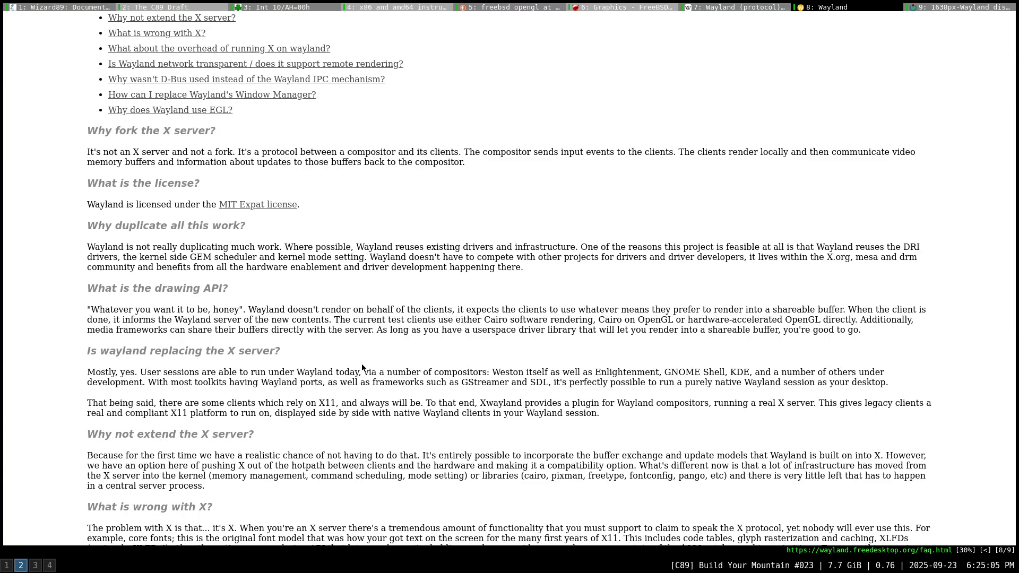
scroll(362, 364, down, 1)
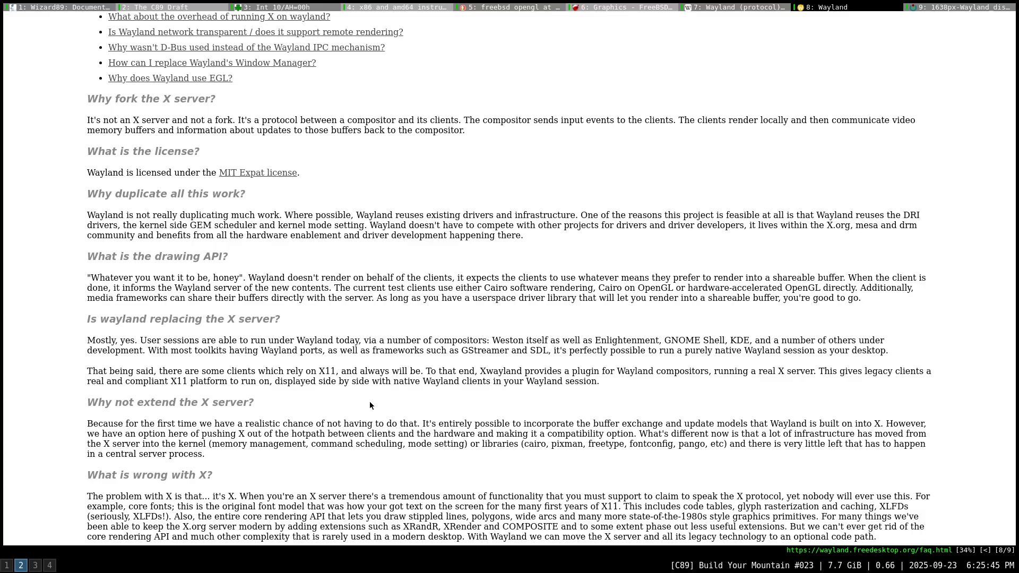
scroll(433, 427, down, 2)
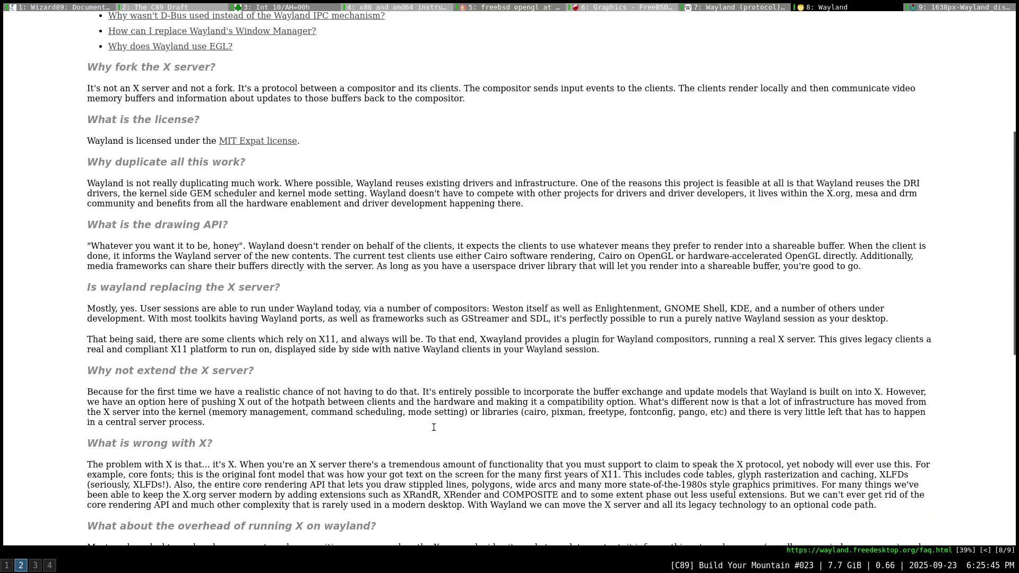
scroll(433, 429, down, 1)
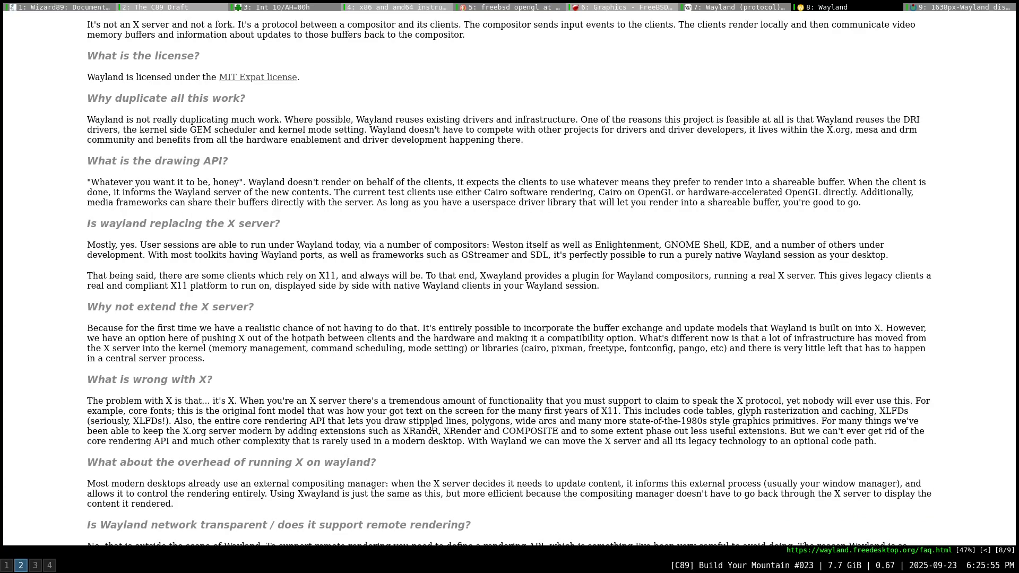
Scroll the Wayland FAQ past remote rendering and 'Why not D-Bus' to 'How can I replace Wayland's Window Manager?'.
scroll(433, 427, down, 1)
scroll(429, 430, down, 1)
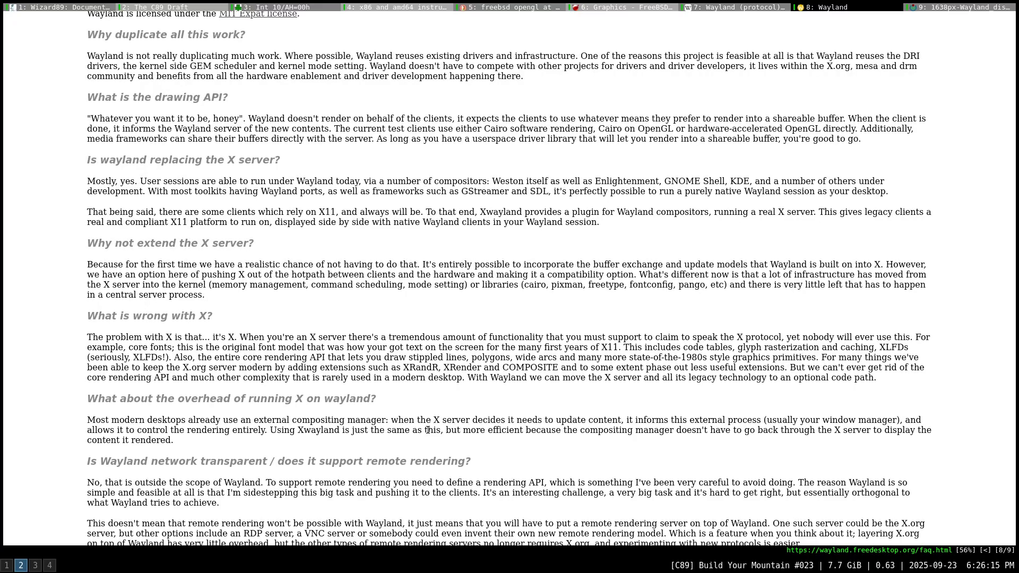
scroll(428, 430, down, 1)
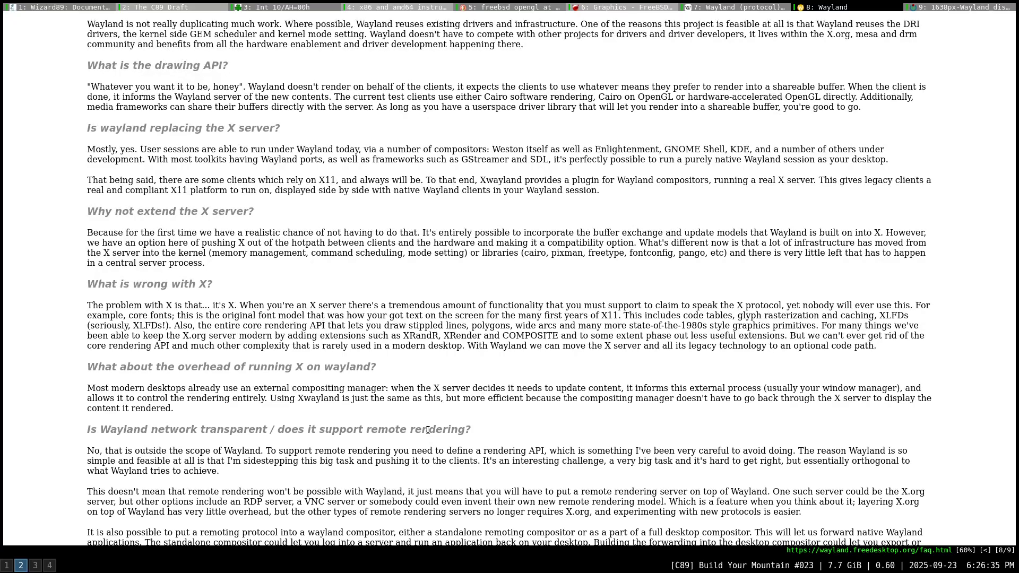
scroll(427, 430, down, 1)
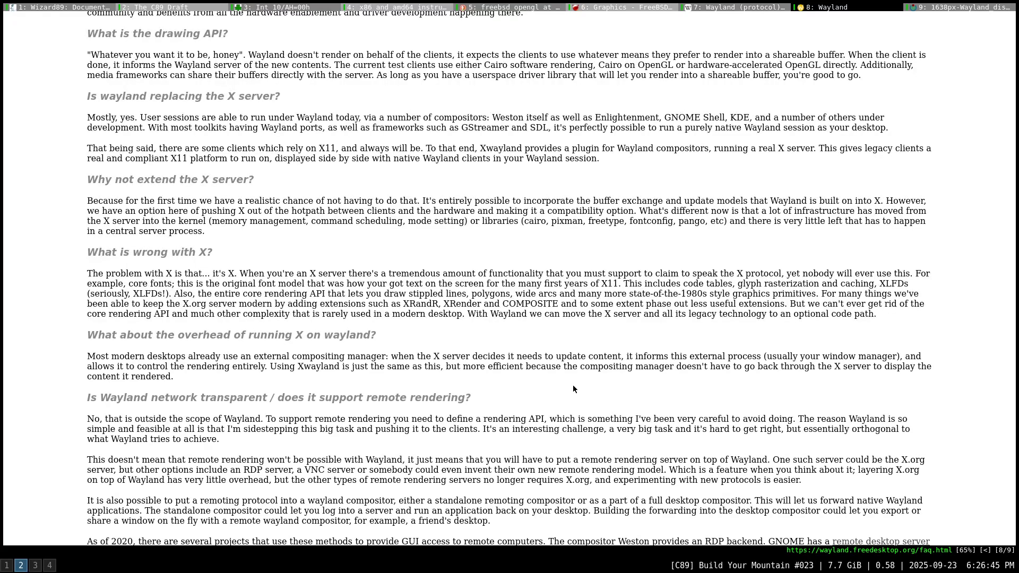
scroll(573, 388, down, 1)
scroll(573, 389, down, 1)
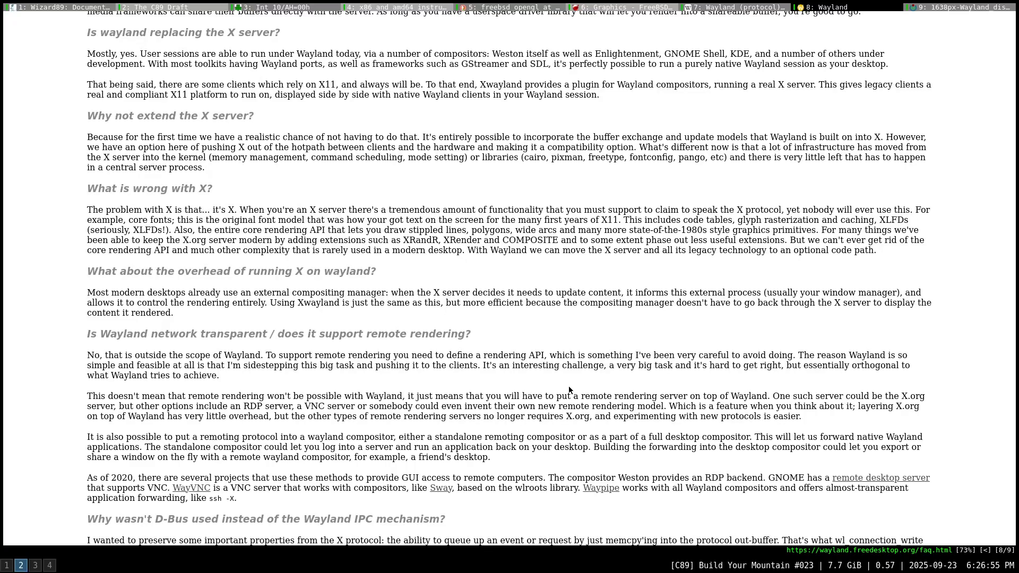
scroll(568, 390, down, 1)
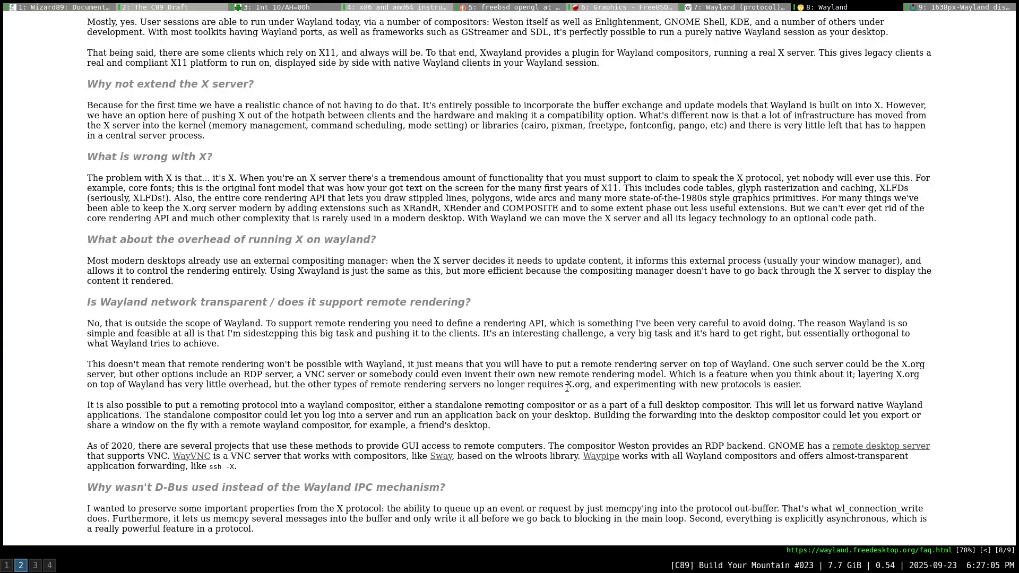
scroll(566, 389, down, 1)
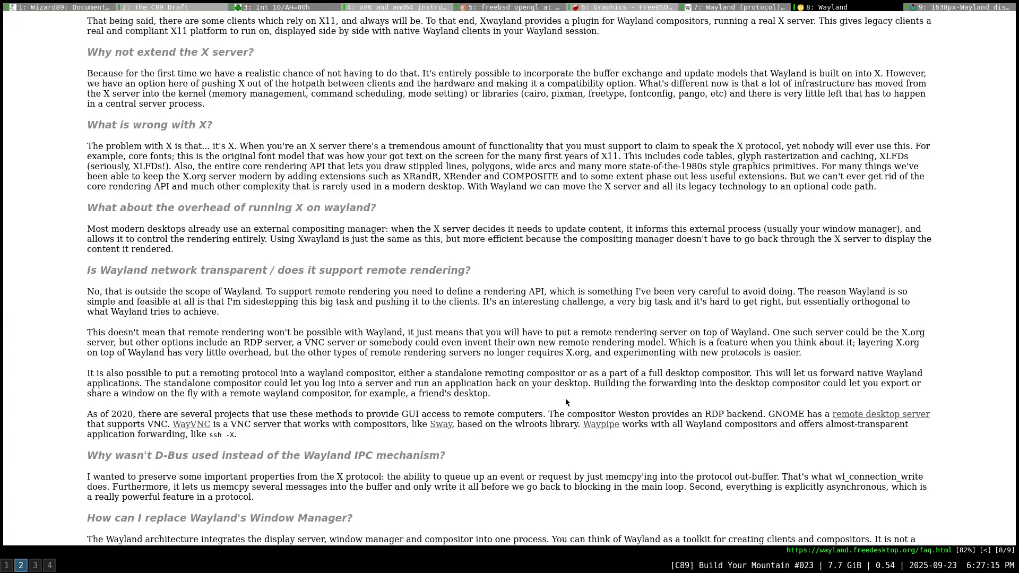
scroll(566, 402, down, 1)
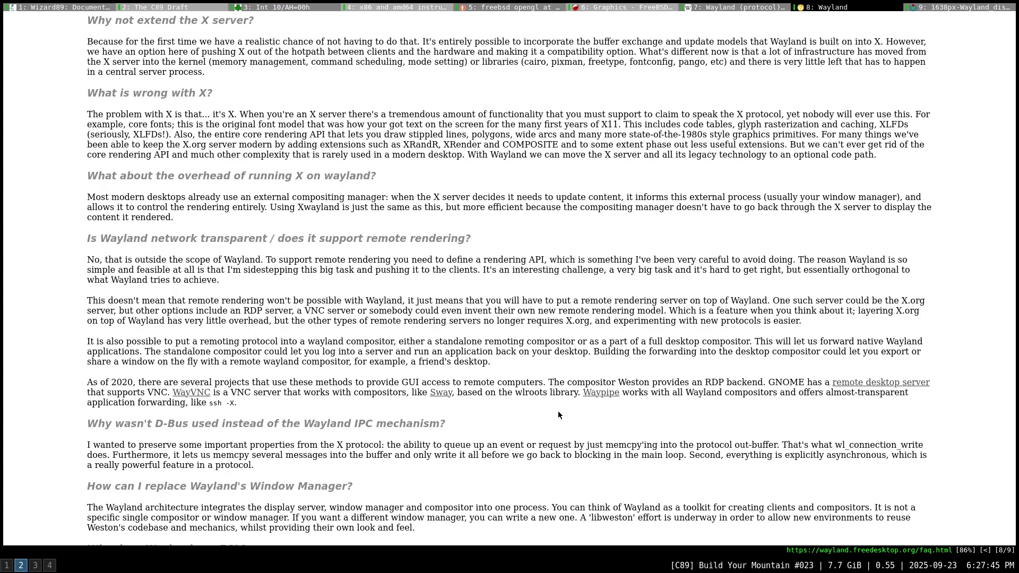
scroll(558, 412, down, 1)
scroll(558, 412, down, 1)
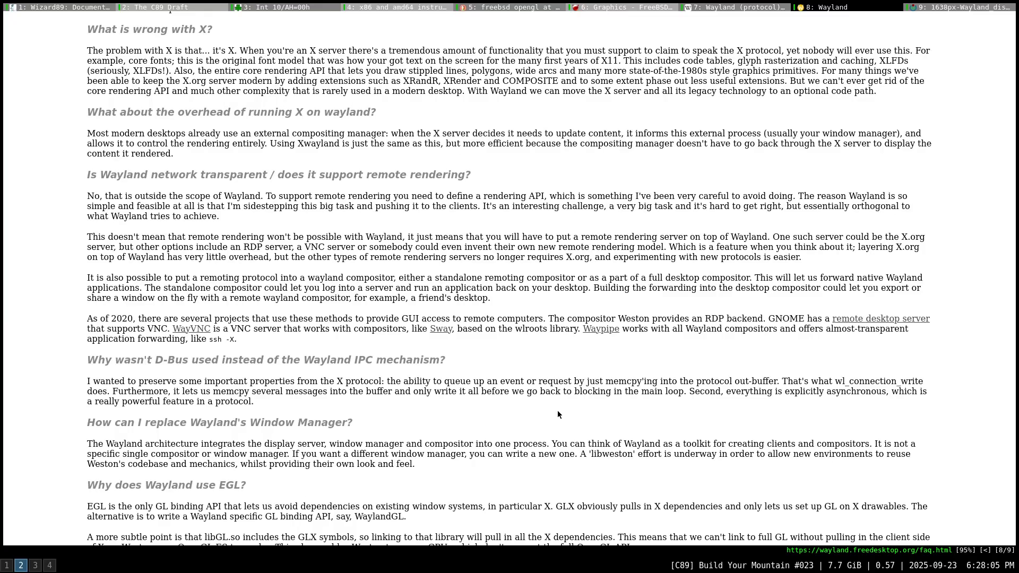
scroll(557, 411, down, 1)
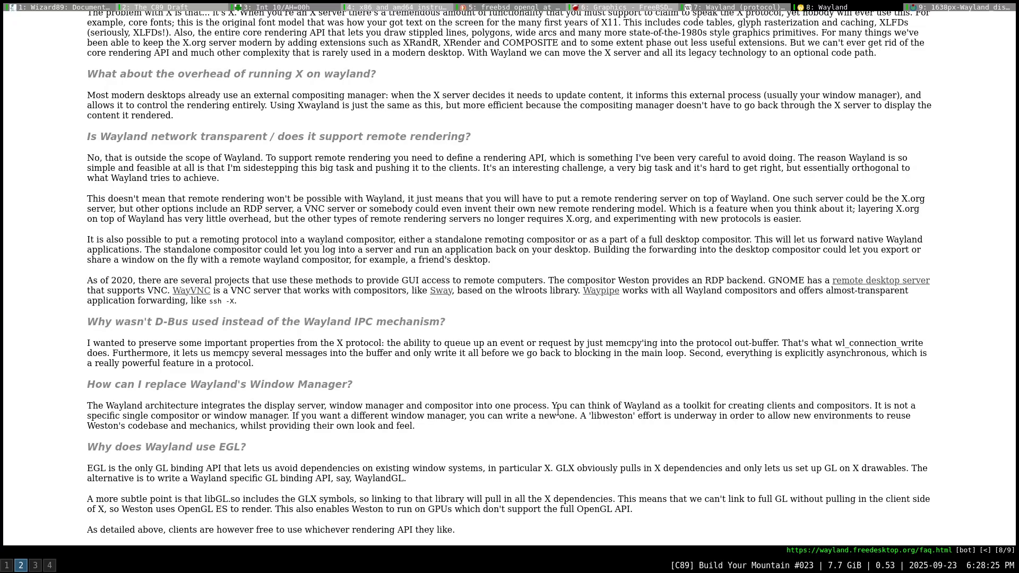
scroll(558, 412, down, 2)
key(super+4)
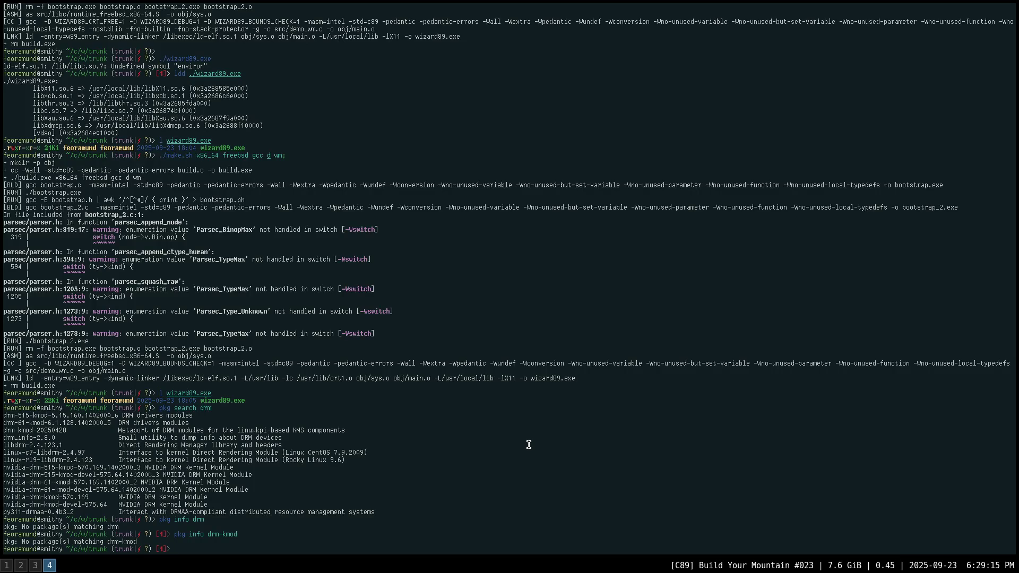
Open a fish terminal on empty workspace 5 and change into /usr/local/lib.
key(super+5)
key(super+Return)
text(cd /usr/)
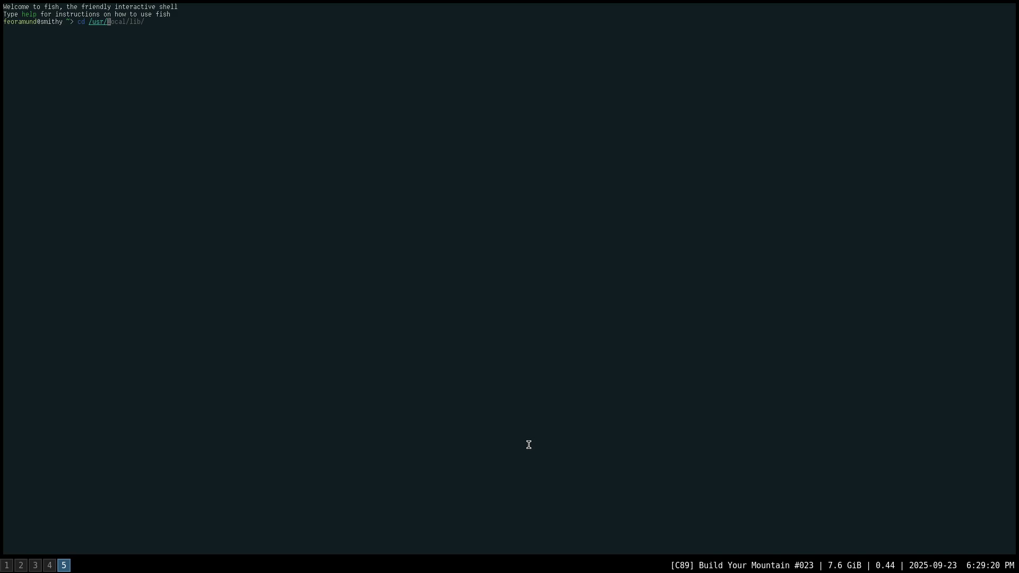
key(Right)
key(Return)
List the libgl files with fd libgl, then enter 'objdump libGL.so | less'.
text(fd lib)
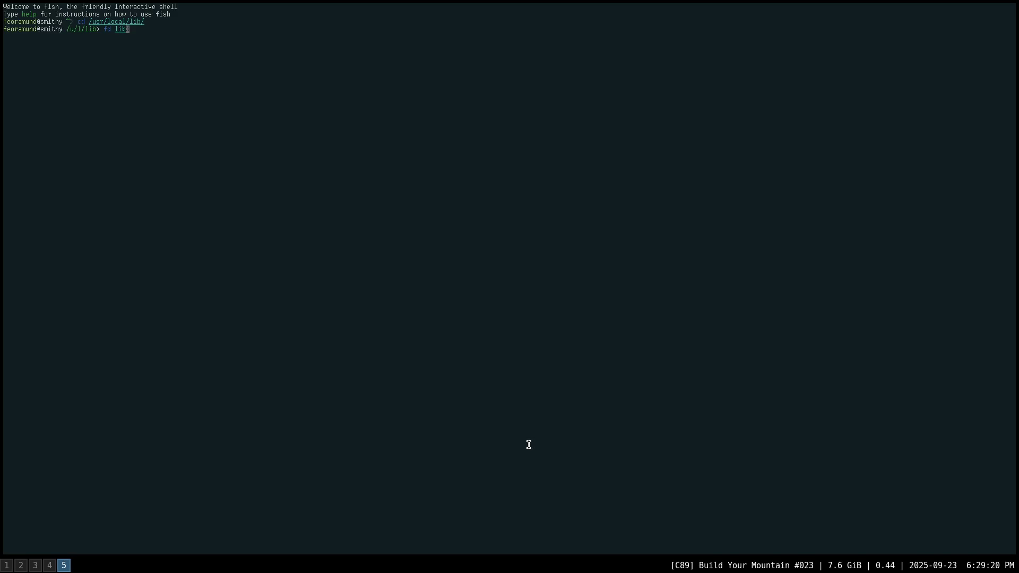
text(gl)
key(Return)
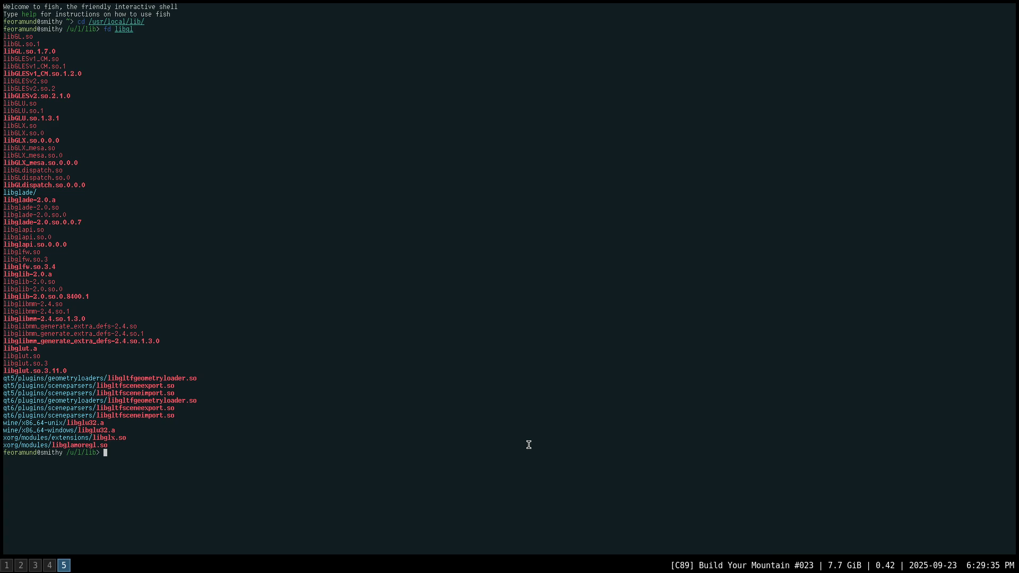
text(objdump li)
text(bGL.so | less)
Run objdump on libGL.so, then rerun it with -D to view the disassembly in less.
key(Return)
key(q)
key(Up)
key(Home)
key(ctrl+Right)
text(-D)
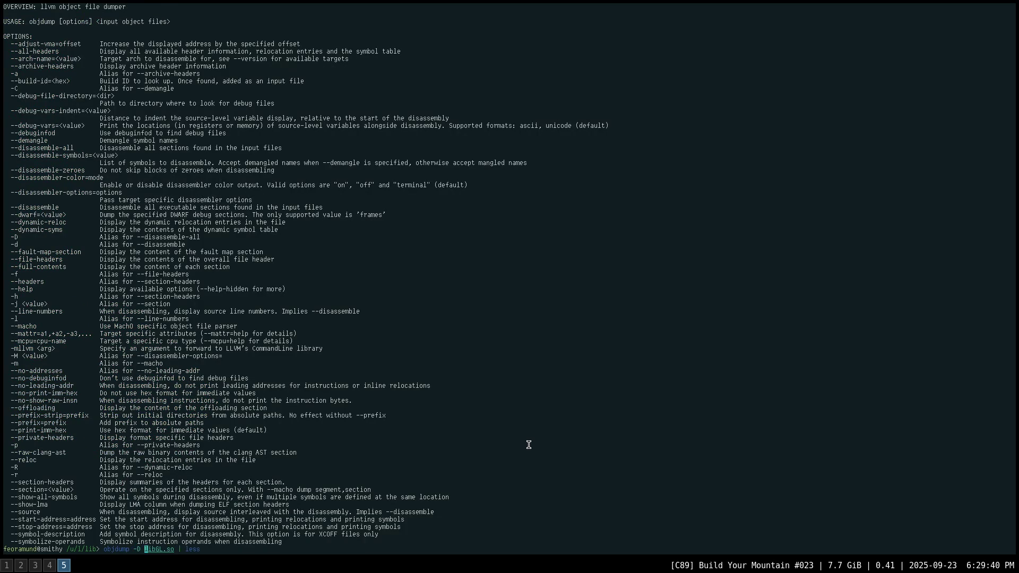
key(Return)
Rerun objdump with -x on libGL.so to view its headers, NEEDED libraries and 31 sections.
key(q)
key(Up)
key(Home)
key(ctrl+Right)
key(ctrl+Right)
text(x)
key(Return)
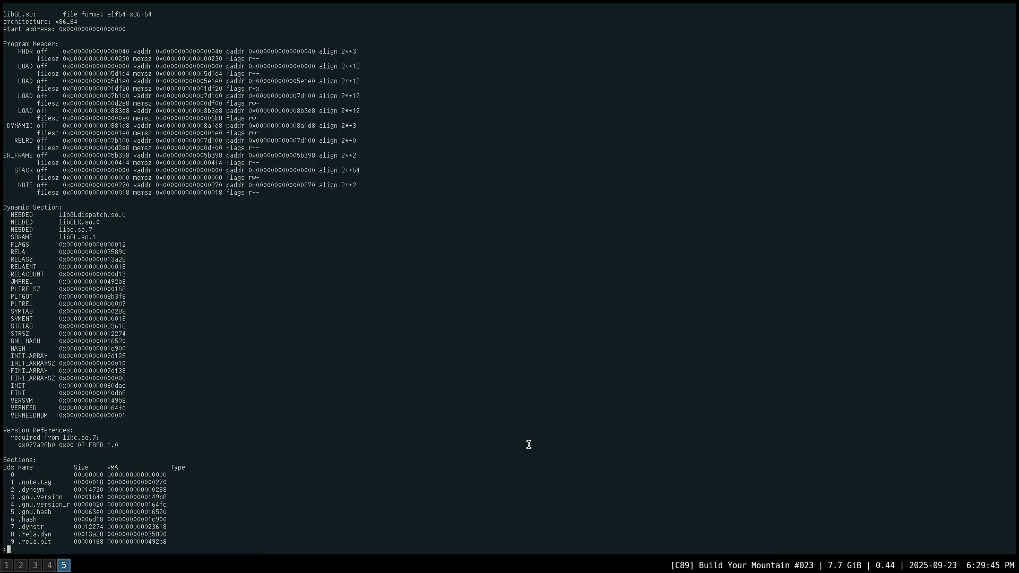
key(Down)
key(Down)
key(Down)
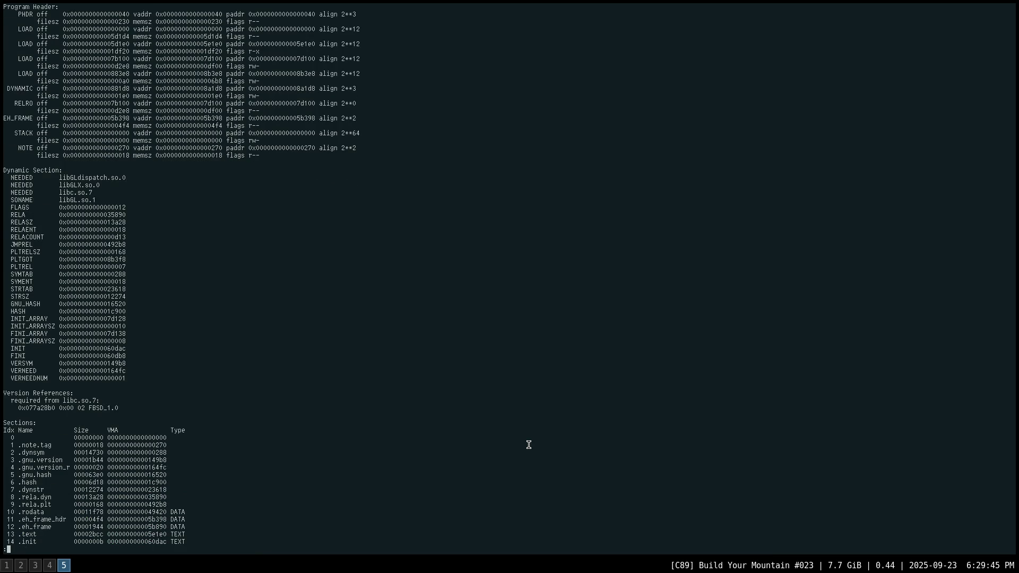
scroll(528, 445, down, 6)
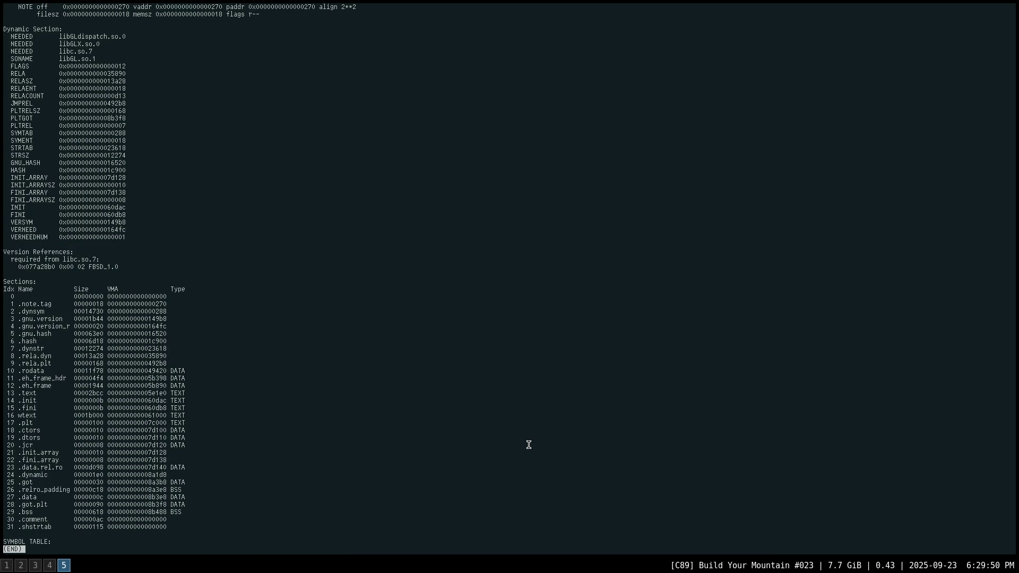
scroll(529, 445, up, 8)
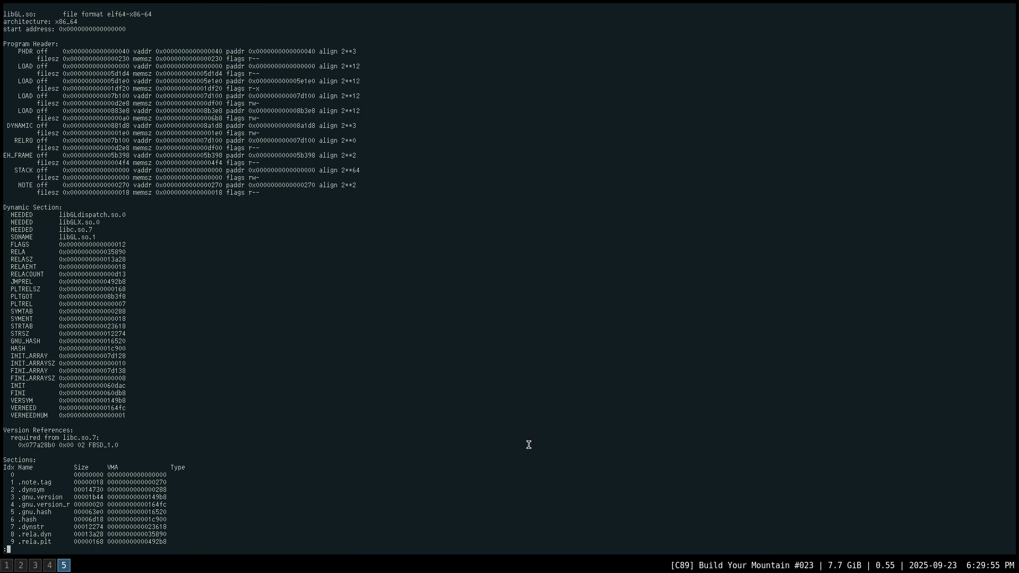
key(q)
key(Up)
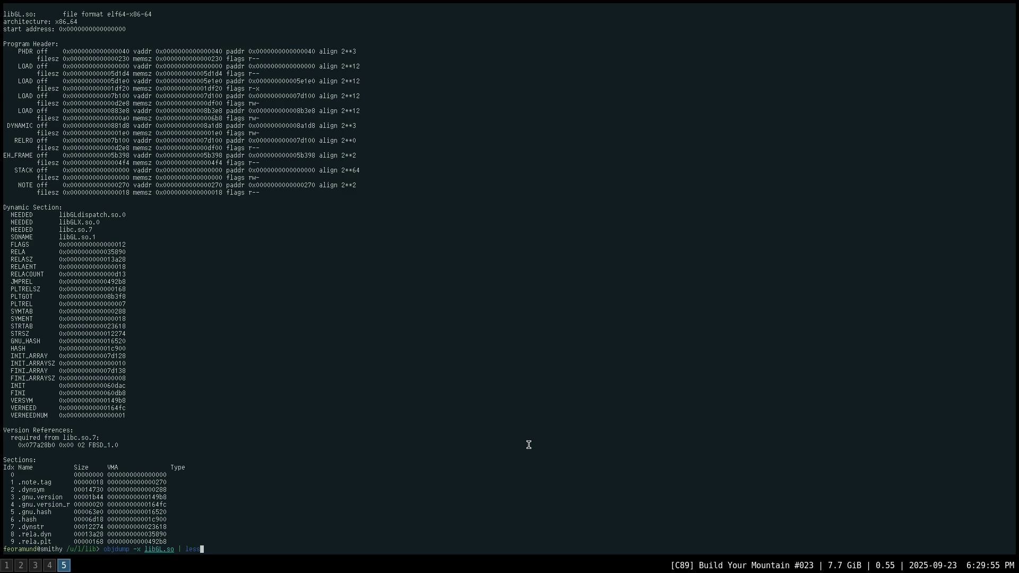
Run readelf libGL.so, then readelf -V libGL.so to show its version symbol tables.
key(ctrl+u)
text(readelf libGL.so)
key(Return)
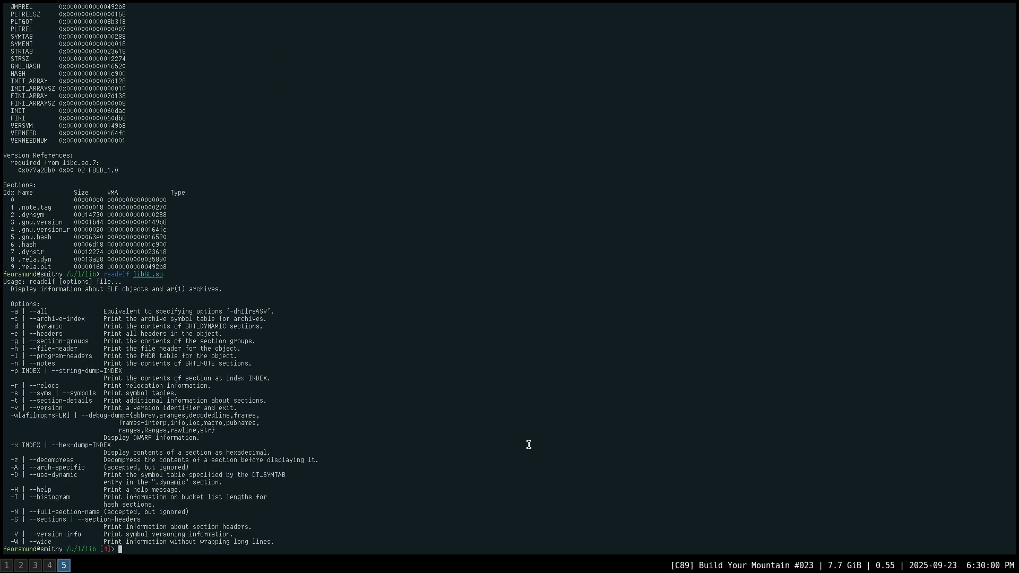
key(Up)
key(Home)
key(Right)
key(ctrl+Right)
text(-V)
key(Return)
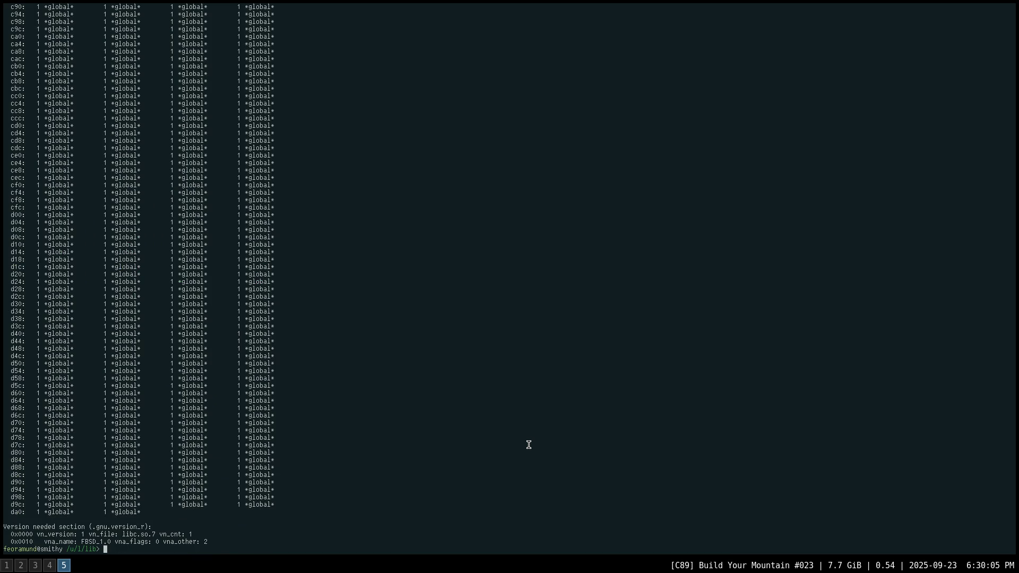
Run readelf -a libGL.so and scroll back through the full dump.
text(readelf -a libGL.so)
key(Return)
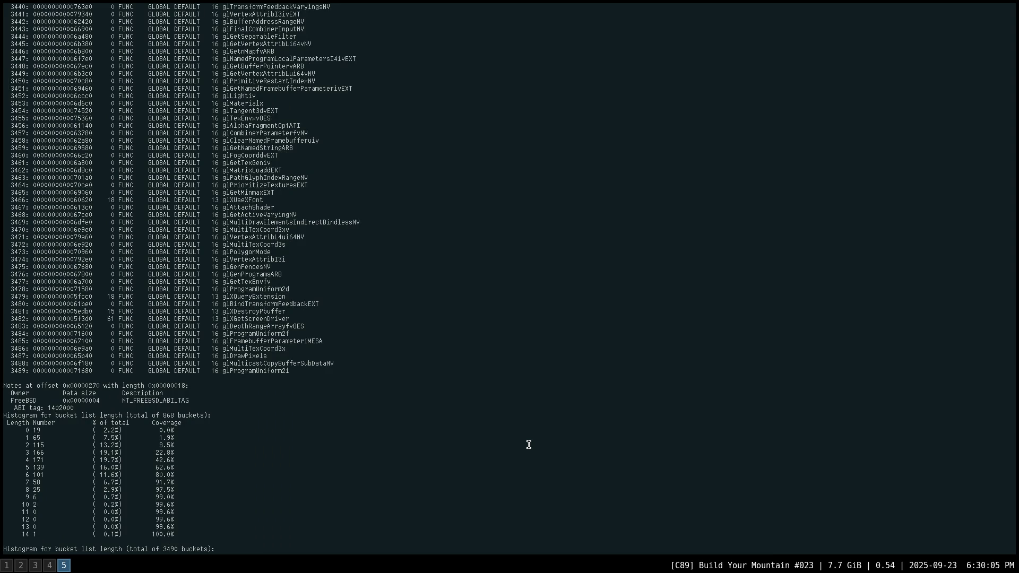
scroll(528, 444, up, 20)
scroll(528, 444, up, 20)
scroll(528, 444, up, 20)
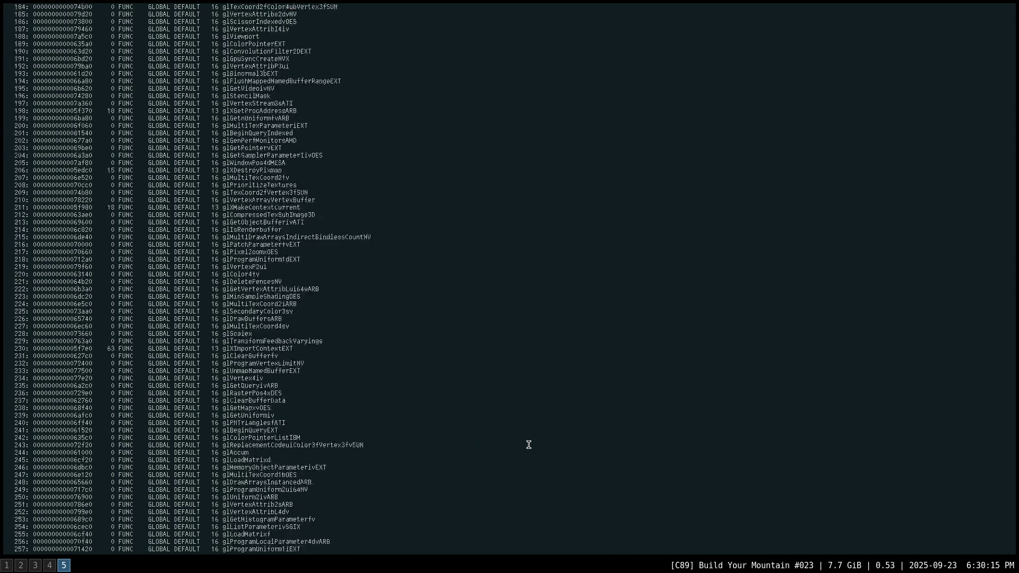
scroll(528, 445, up, 20)
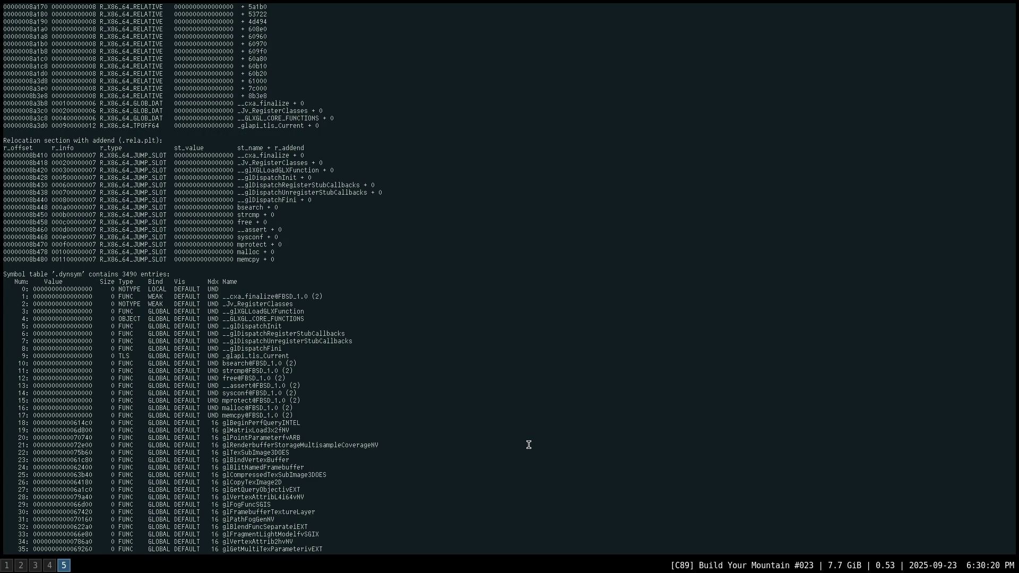
scroll(529, 445, up, 20)
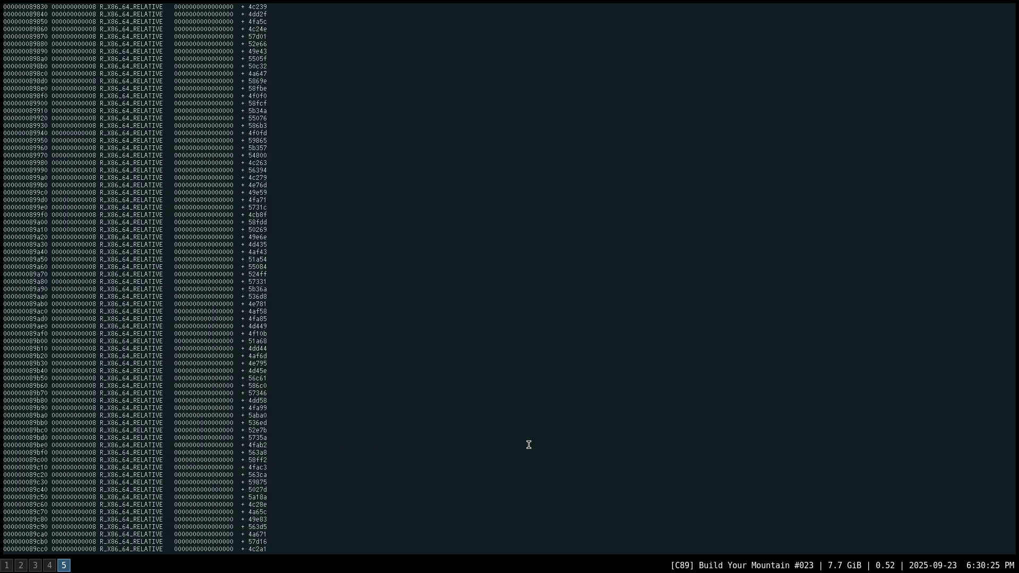
scroll(529, 445, up, 20)
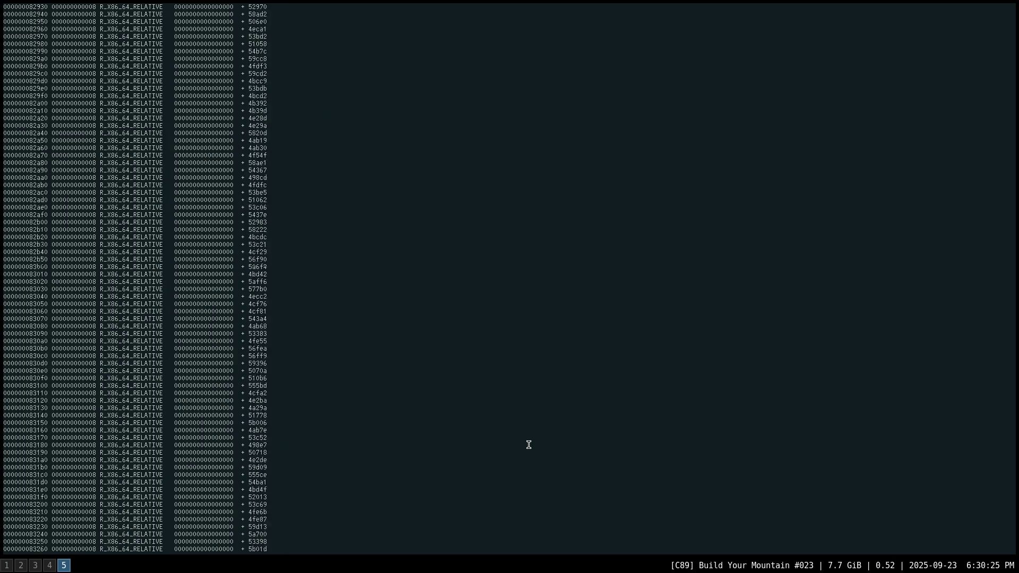
scroll(528, 444, up, 20)
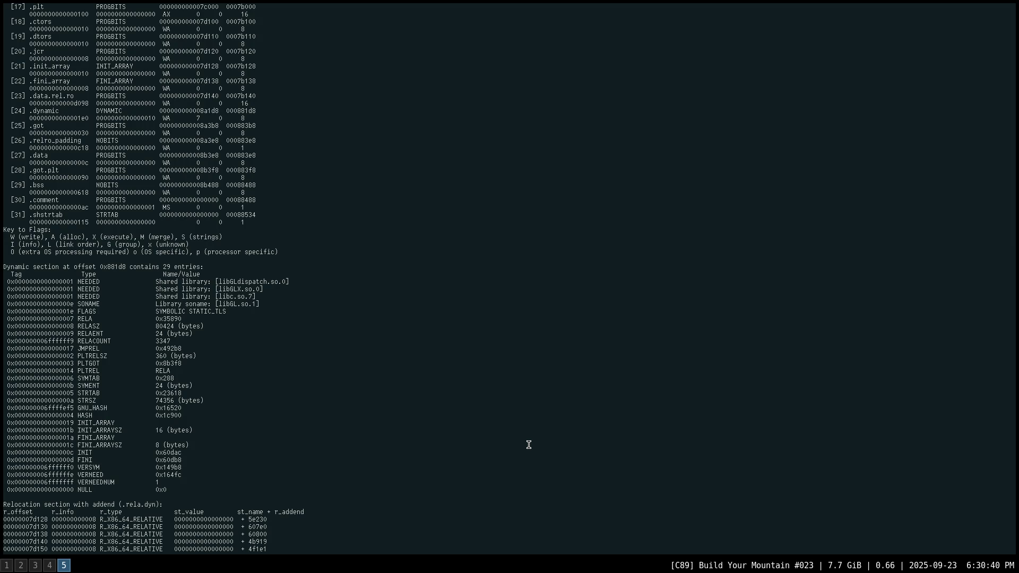
View readelf -a libGLX.so | less, then quit and enter 'readelf -a libEGL.so | less'.
key(Up)
key(Left)
key(Left)
key(Left)
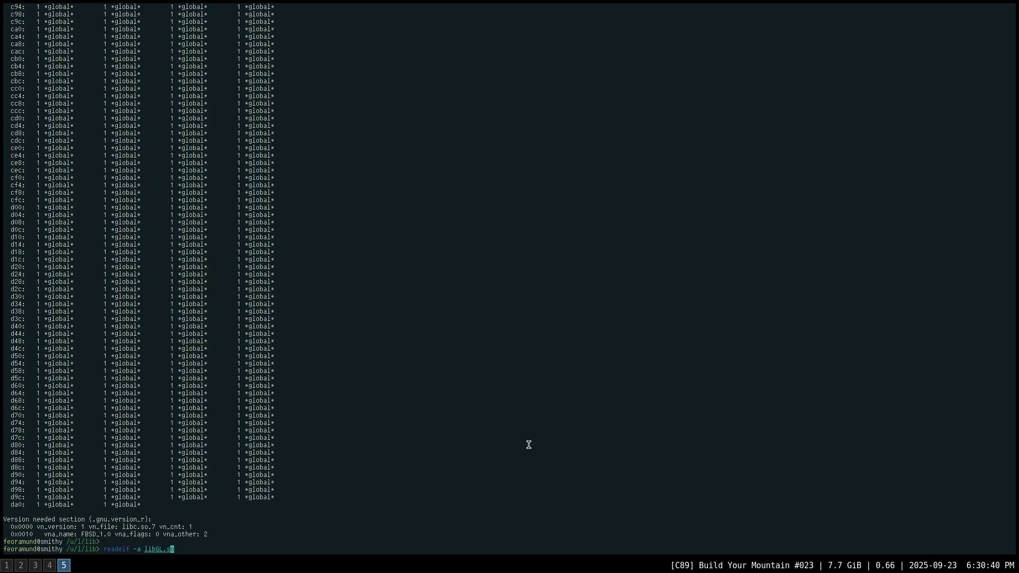
key(Right)
text(X)
key(End)
text(| less)
key(Return)
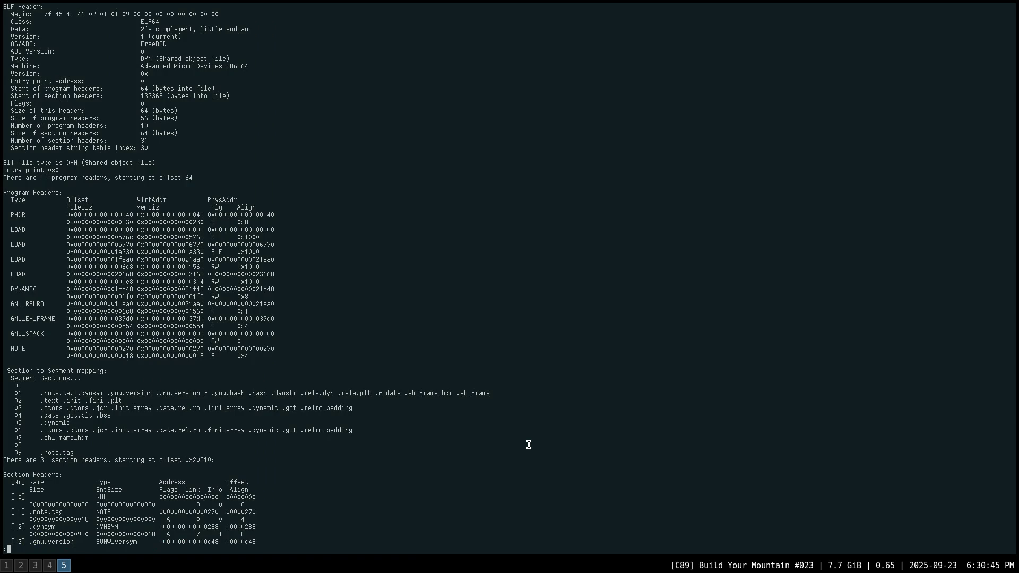
scroll(529, 444, down, 20)
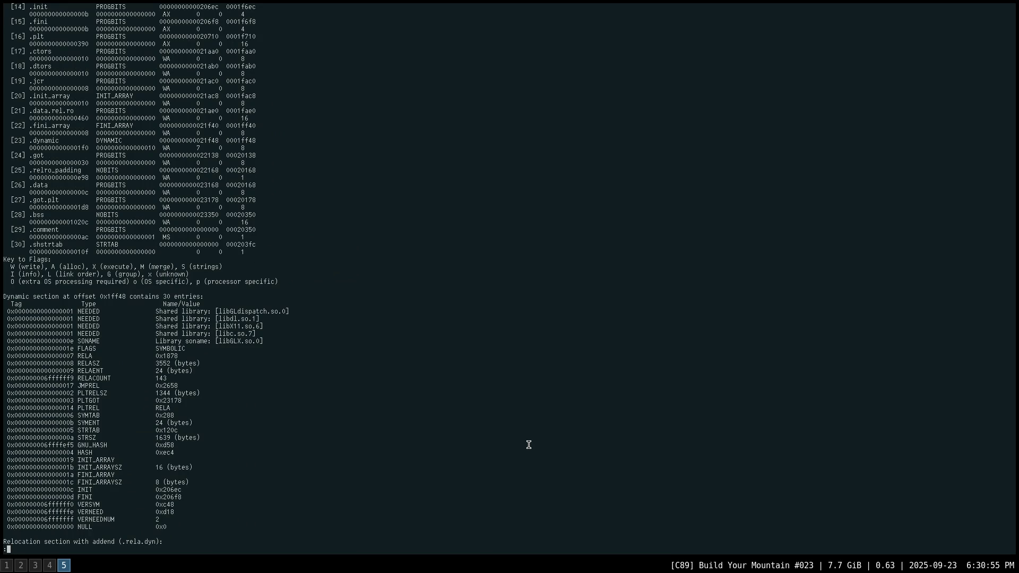
text(q)
text(readelf -a lib)
text(EGL.so | les)
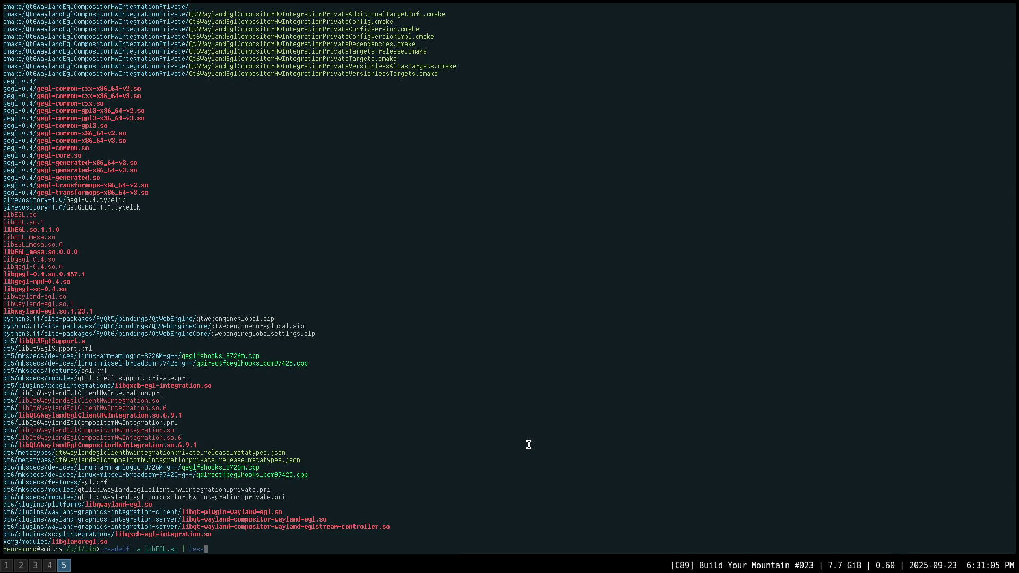
text(s)
Page libEGL.so's readelf dump to its dynamic section needing libGLdispatch.so.0, libdl.so.1, libthr.so.3, libc.so.7.
key(Return)
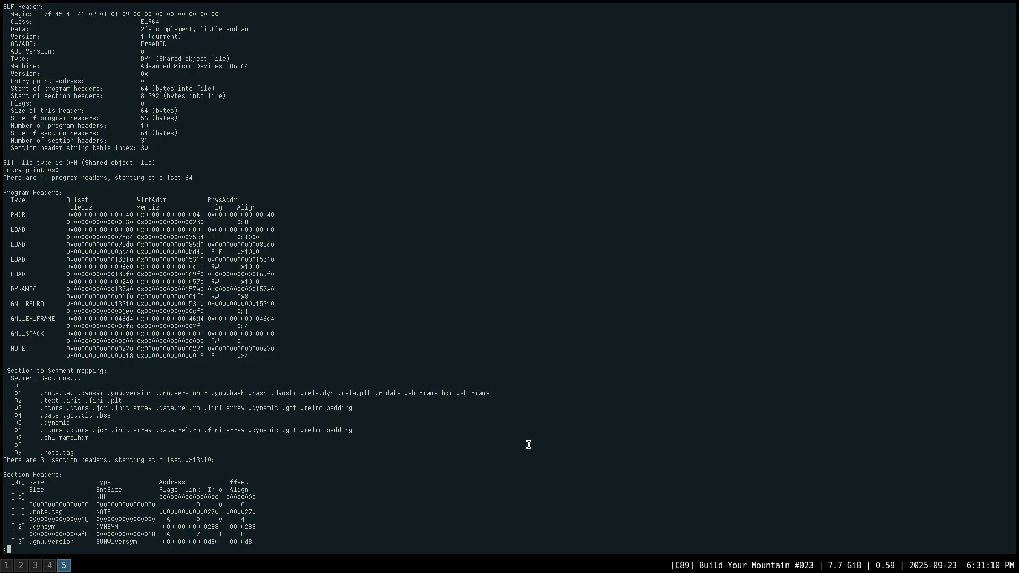
scroll(528, 444, down, 14)
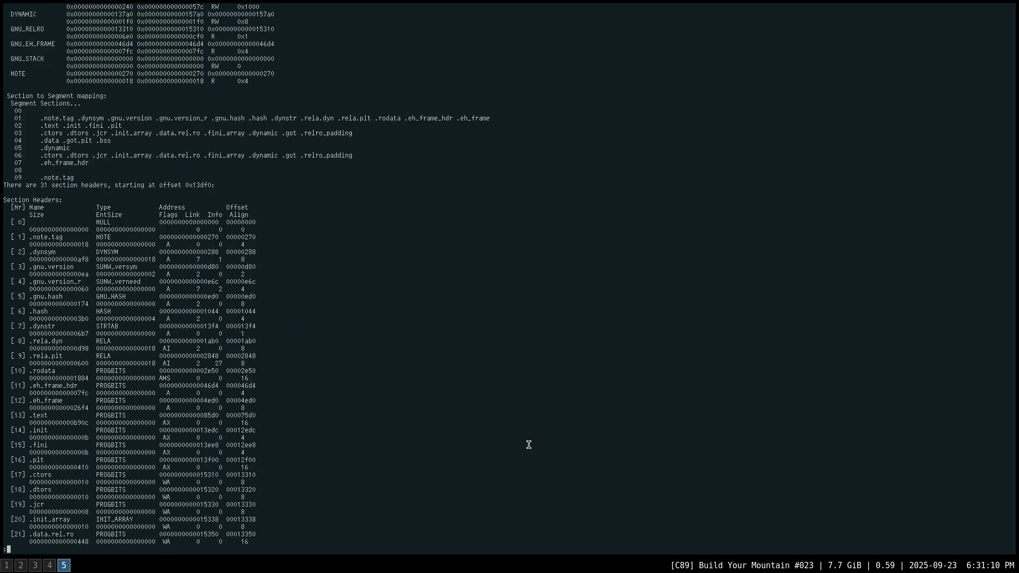
key(space)
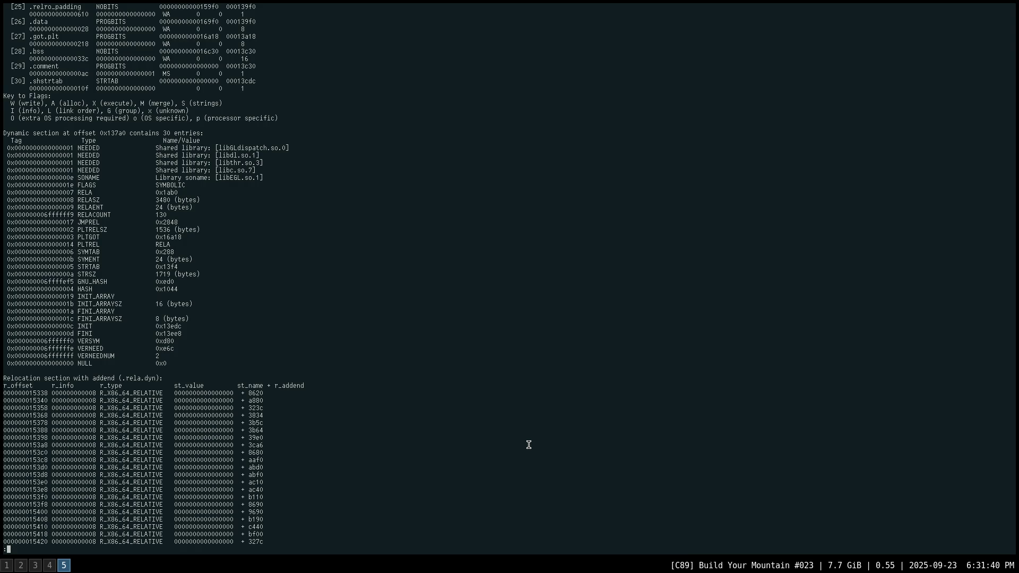
key(q)
key(Up)
key(Left)
key(Left)
key(Left)
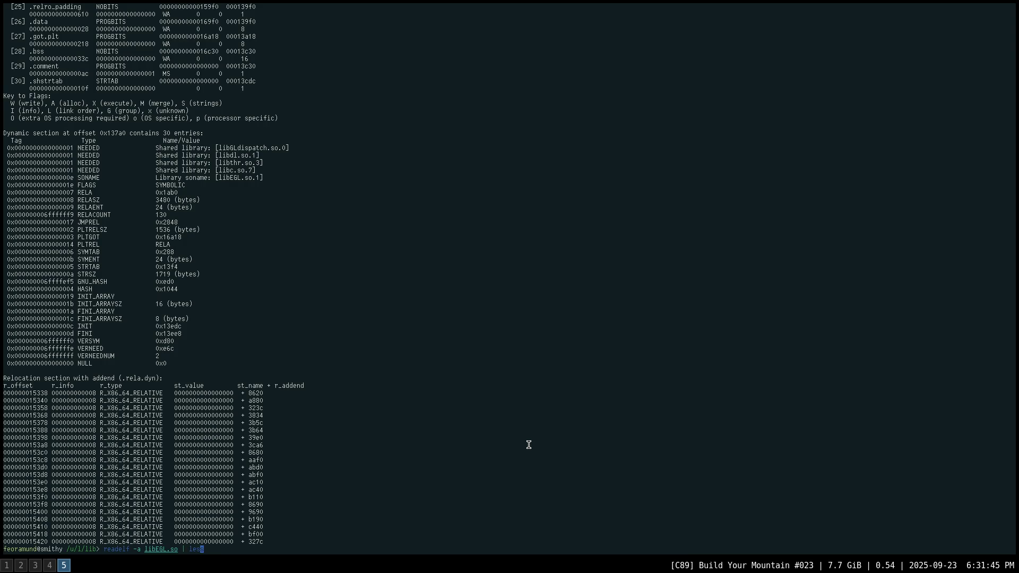
Change the readelf command to libGLdispatch.so and view its dynamic section in less.
key(Left)
key(BackSpace)
key(Right)
key(Right)
text(di)
key(Tab)
key(Tab)
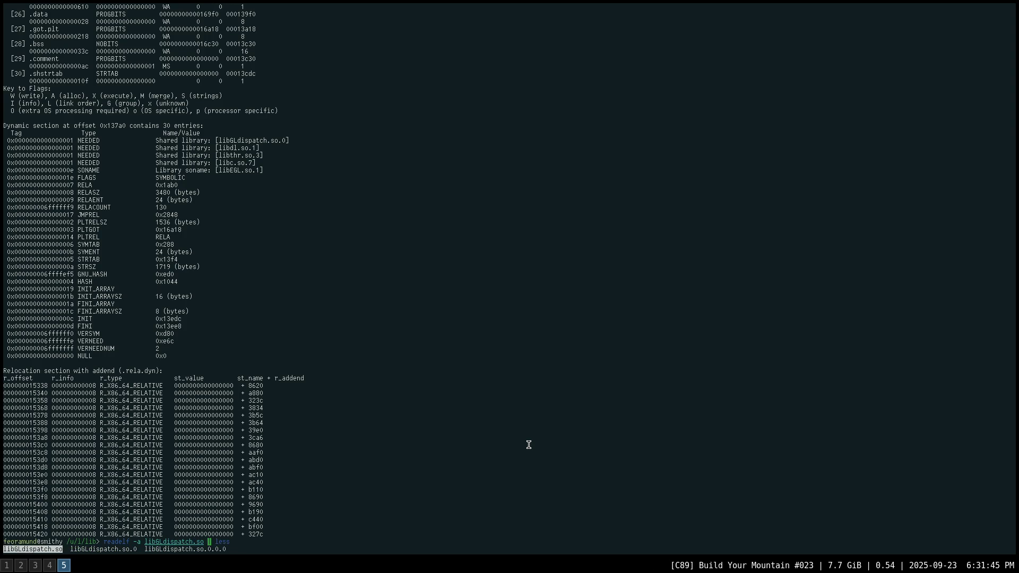
key(Return)
key(Return)
key(space)
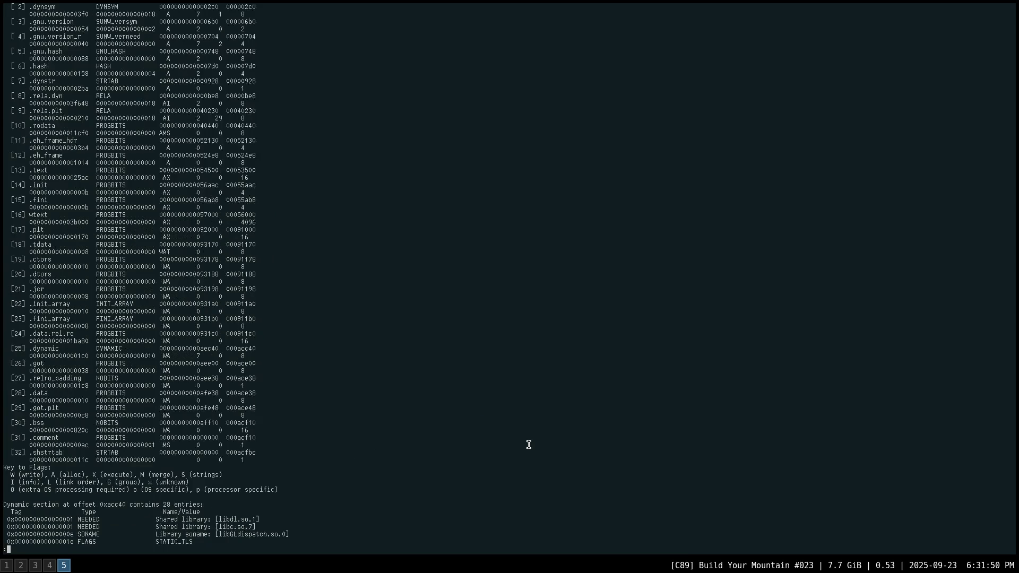
key(Down)
key(Down)
key(Down)
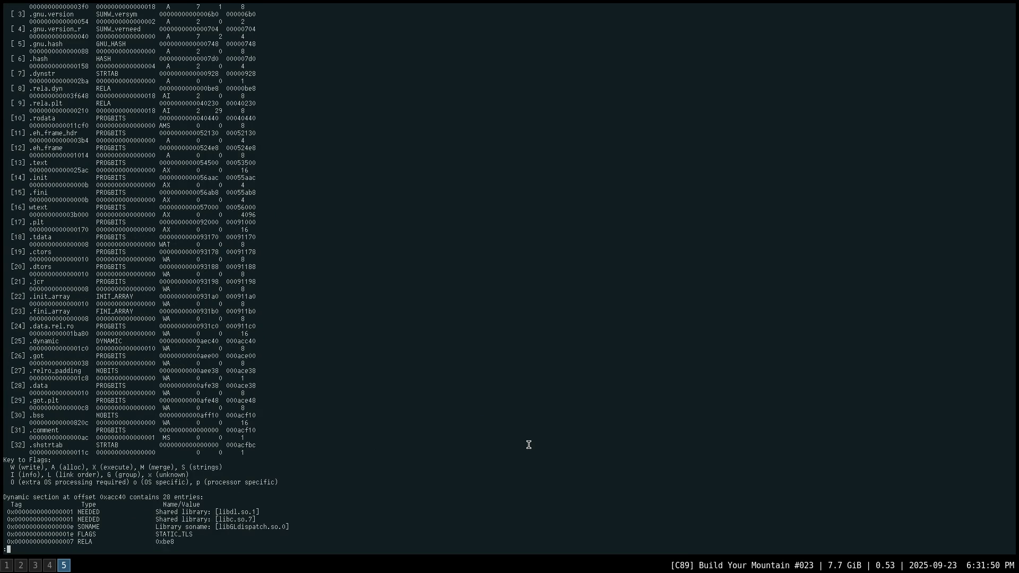
key(Down)
key(Down)
key(Down)
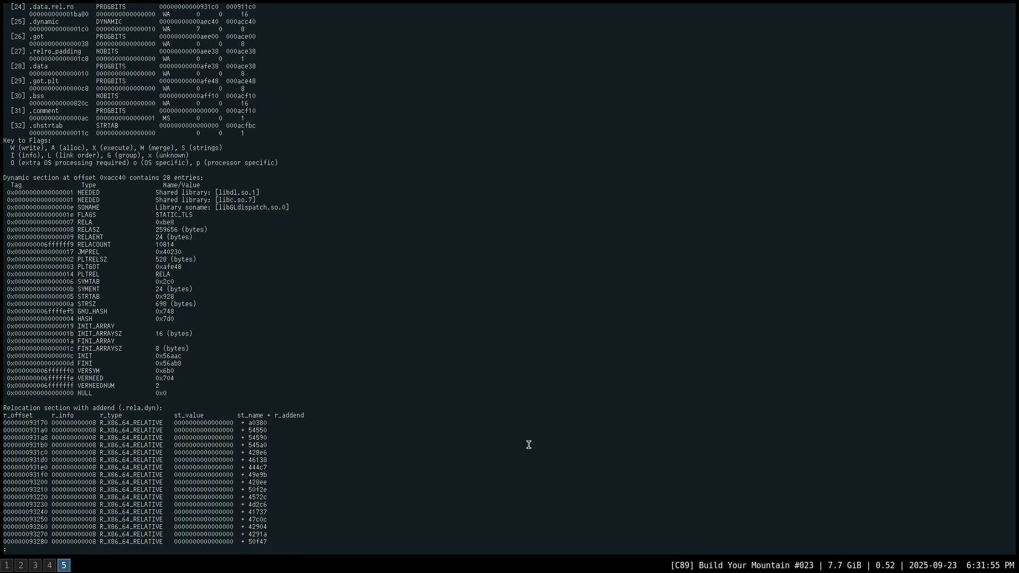
Page through libGLdispatch.so's relocations, symbol table, 42-bucket histogram and version sections to the end.
key(Down)
key(Down)
key(Down)
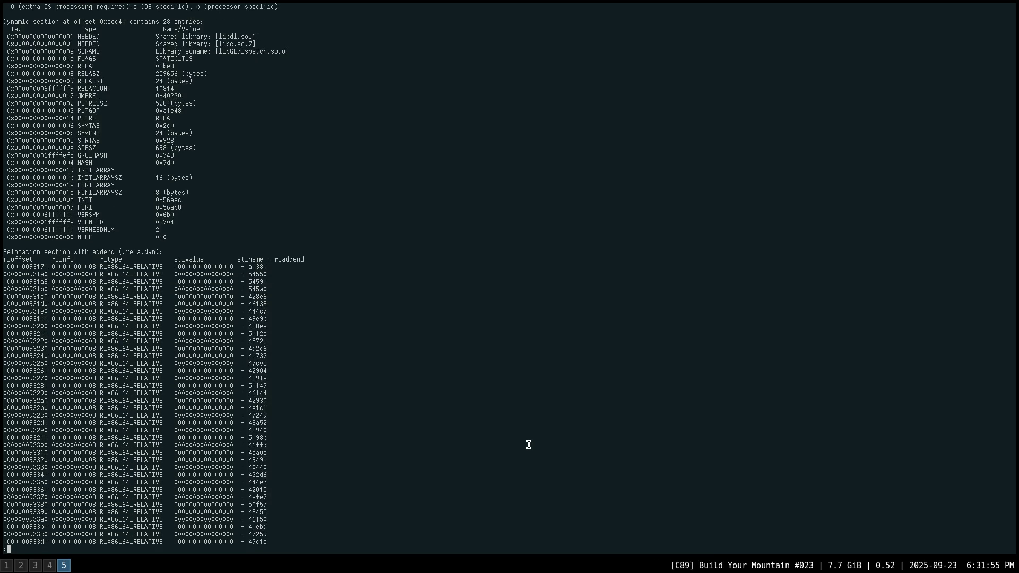
key(Page_Down)
key(Page_Down)
key(Page_Down)
key(Page_Down)
key(Page_Down)
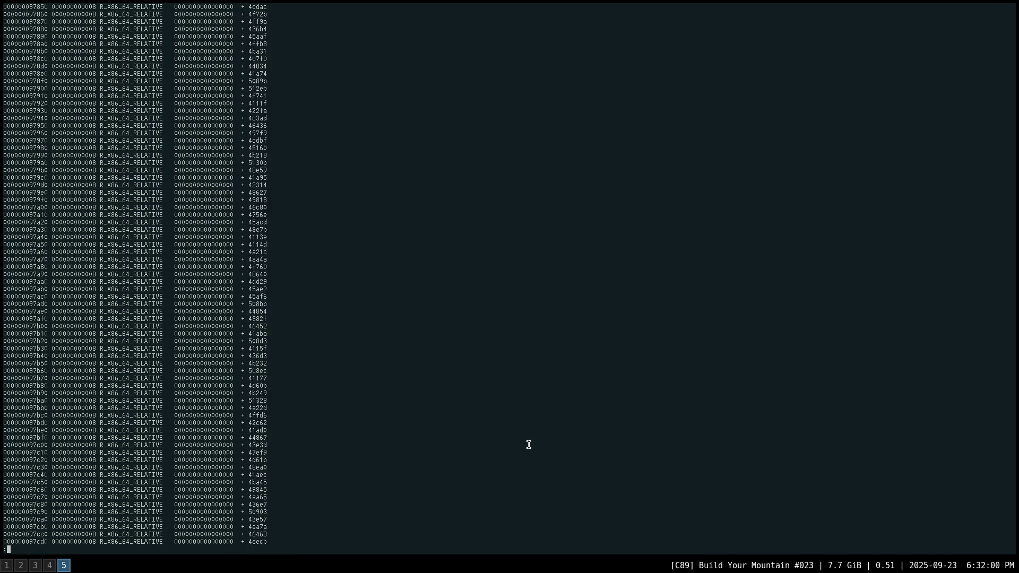
key(Page_Down)
key(Page_Down)
key(Page_Down)
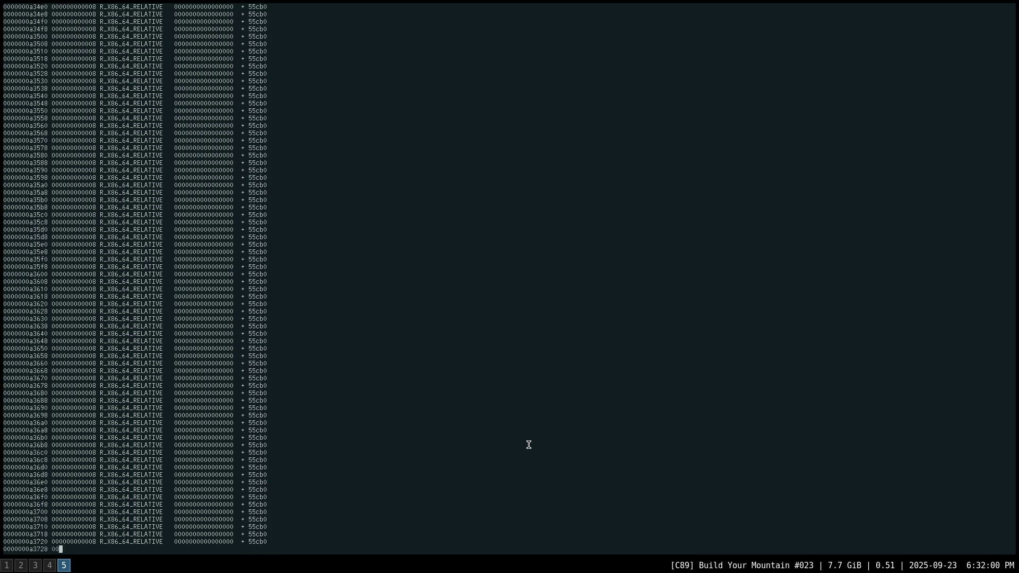
key(Page_Down)
key(Page_Down)
key(Page_Down)
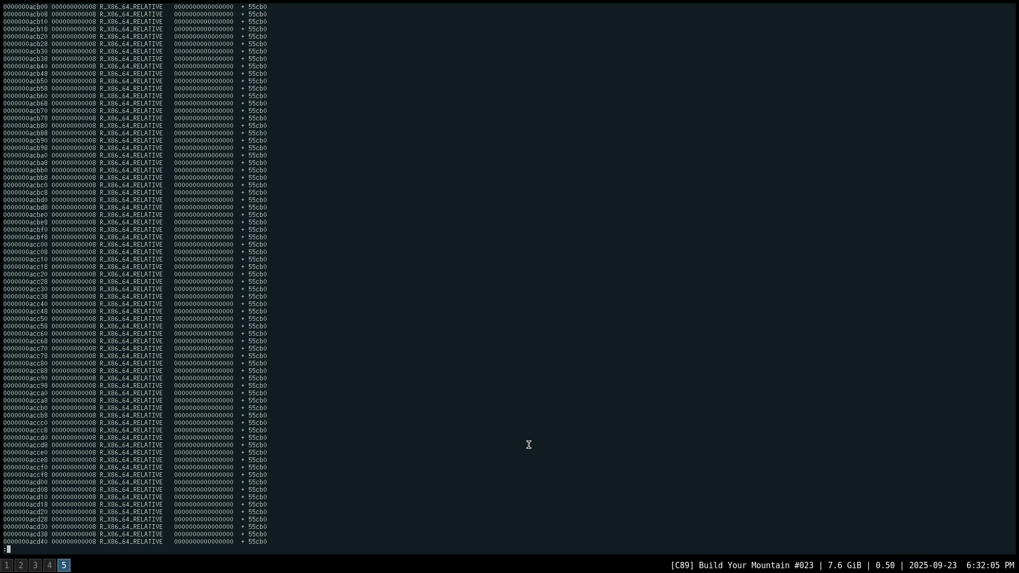
key(Page_Up)
key(Down)
key(Down)
key(Down)
key(Down)
key(Down)
key(Down)
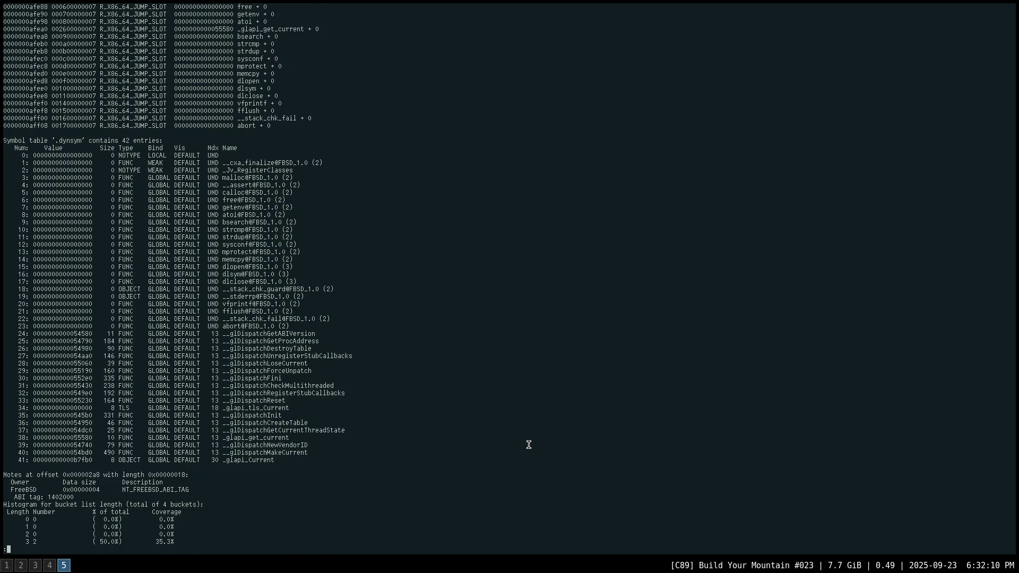
key(Down)
key(Down)
key(Down)
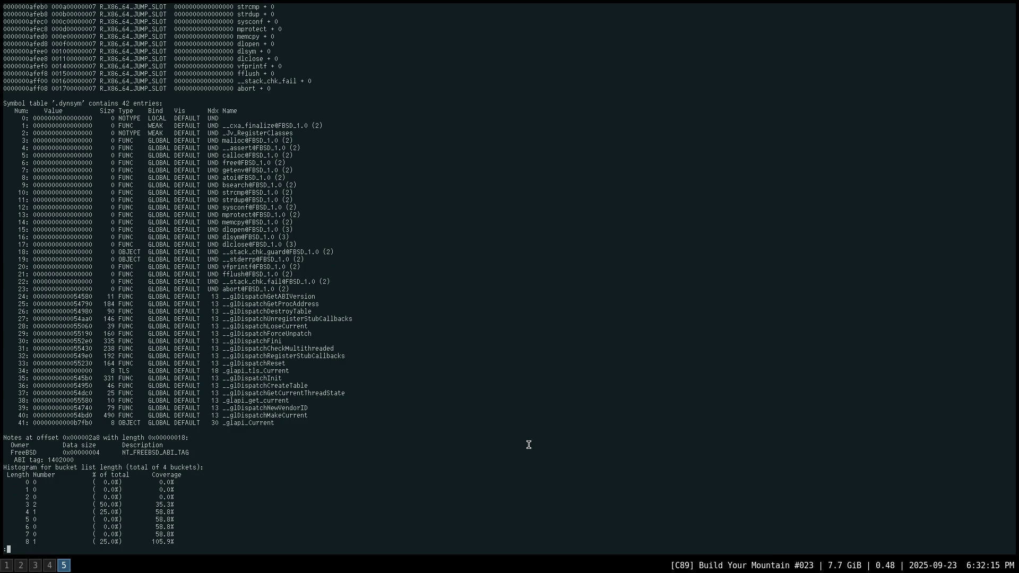
key(Down)
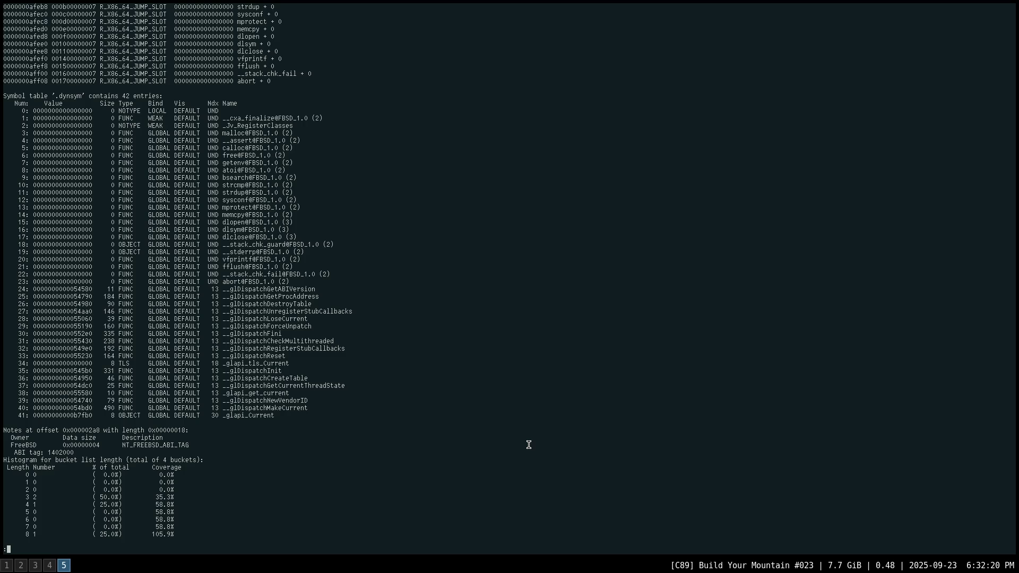
key(Down)
key(Down)
key(Down)
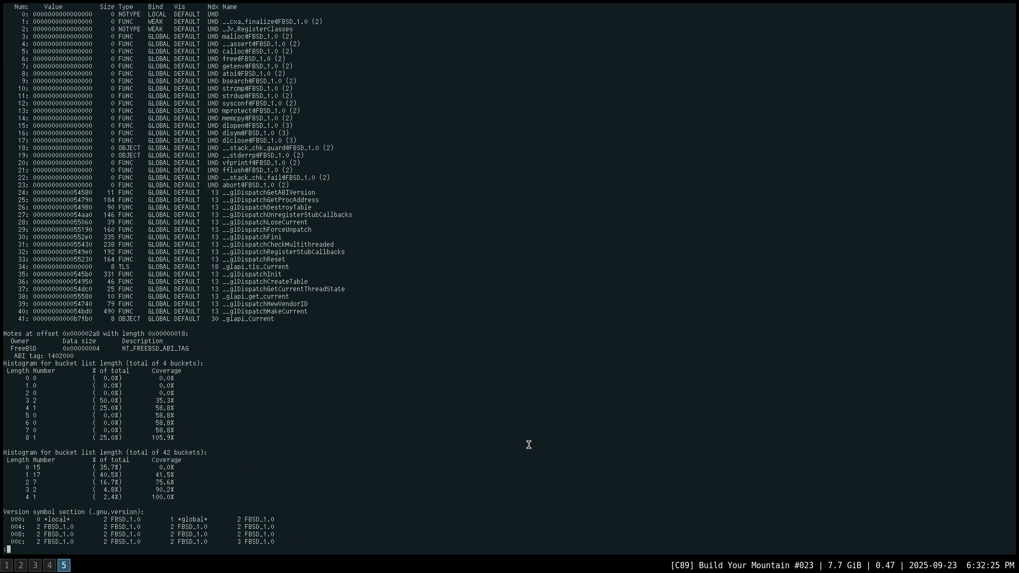
key(Down)
key(Down)
key(Down)
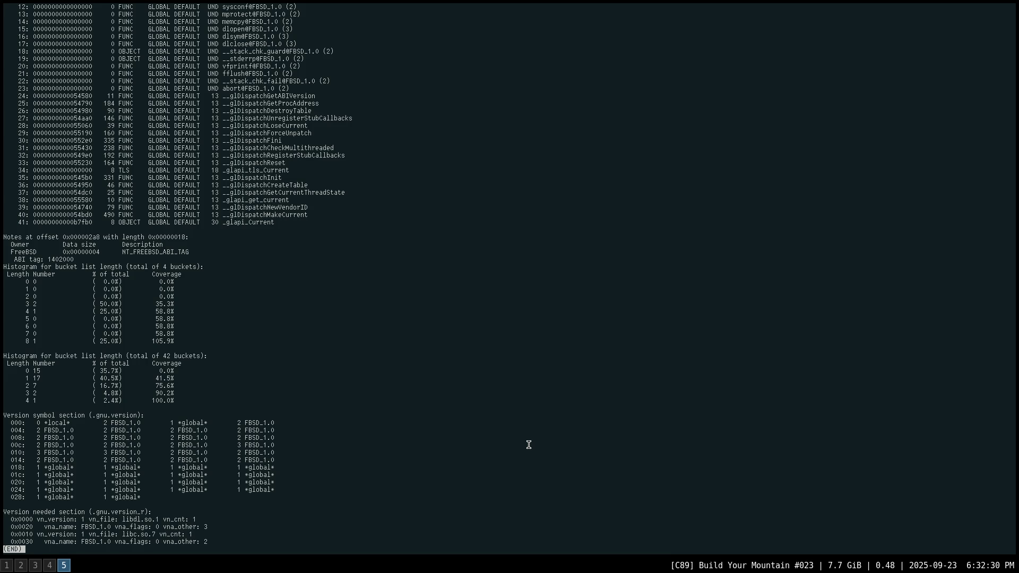
key(q)
key(Up)
key(Up)
key(Return)
Scroll through libEGL.so's dynamic symbol table of egl functions, then return to the browser workspace.
key(space)
key(space)
key(space)
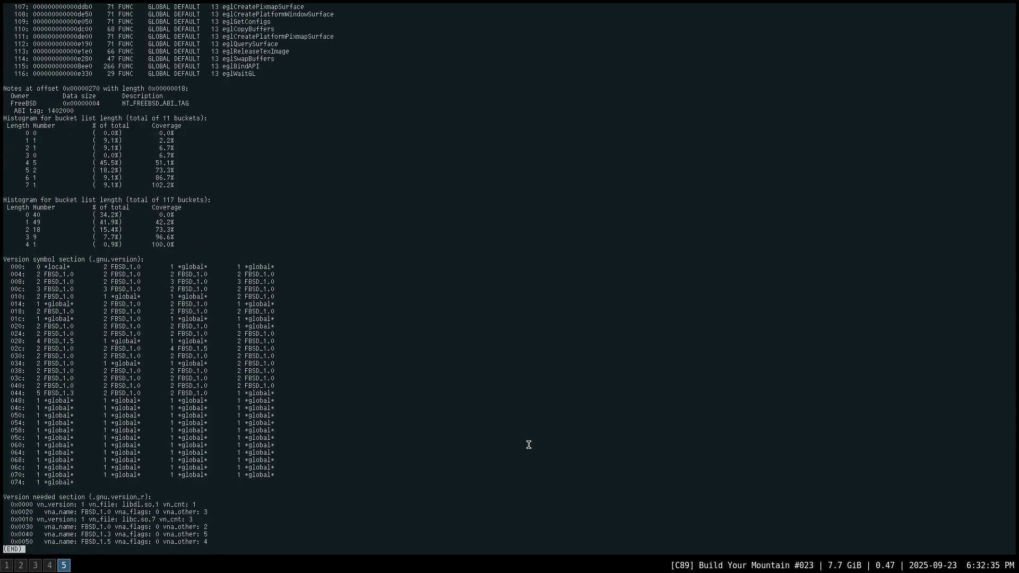
key(b)
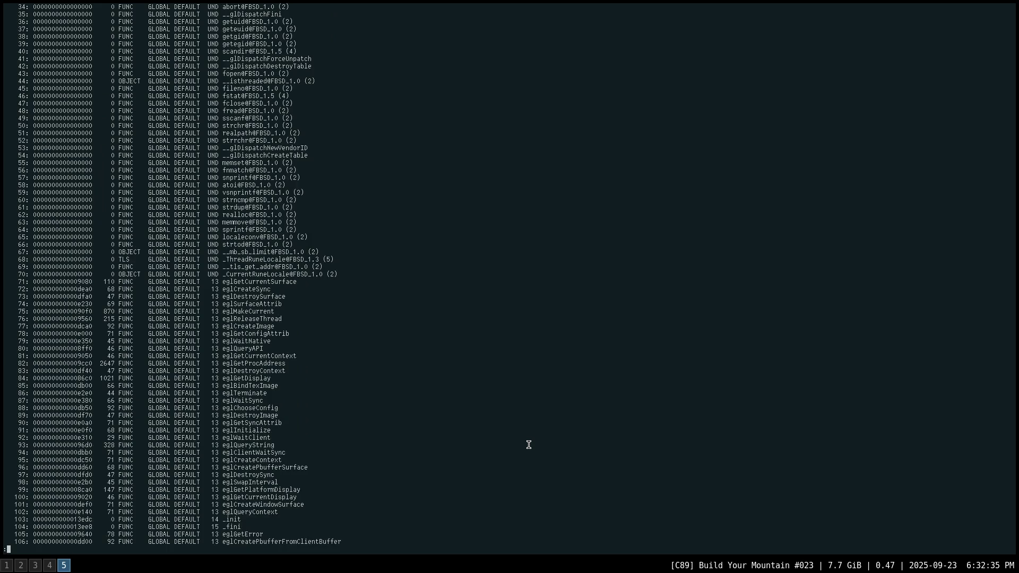
scroll(528, 444, down, 3)
scroll(528, 444, down, 6)
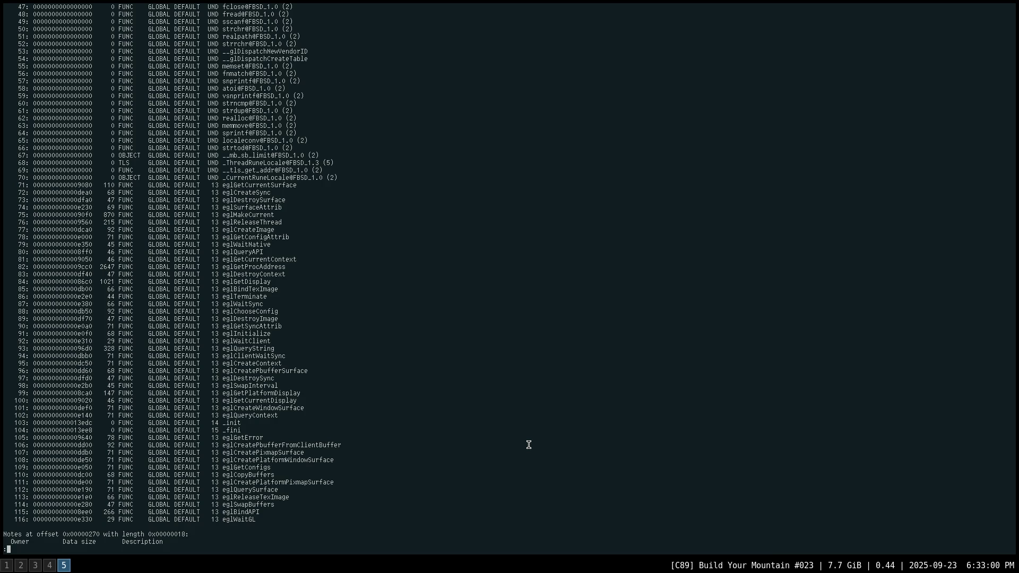
scroll(529, 444, up, 12)
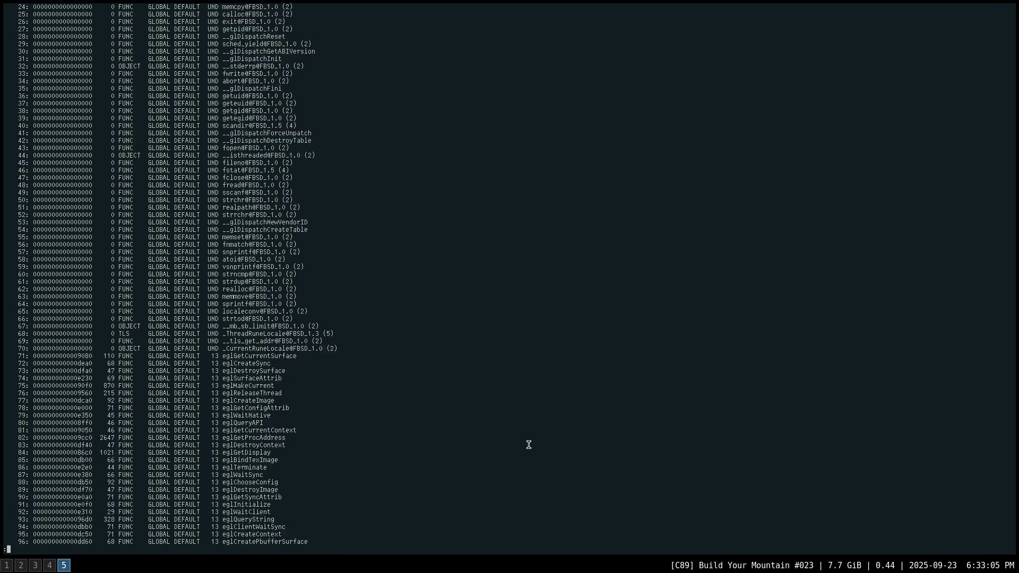
scroll(528, 445, up, 5)
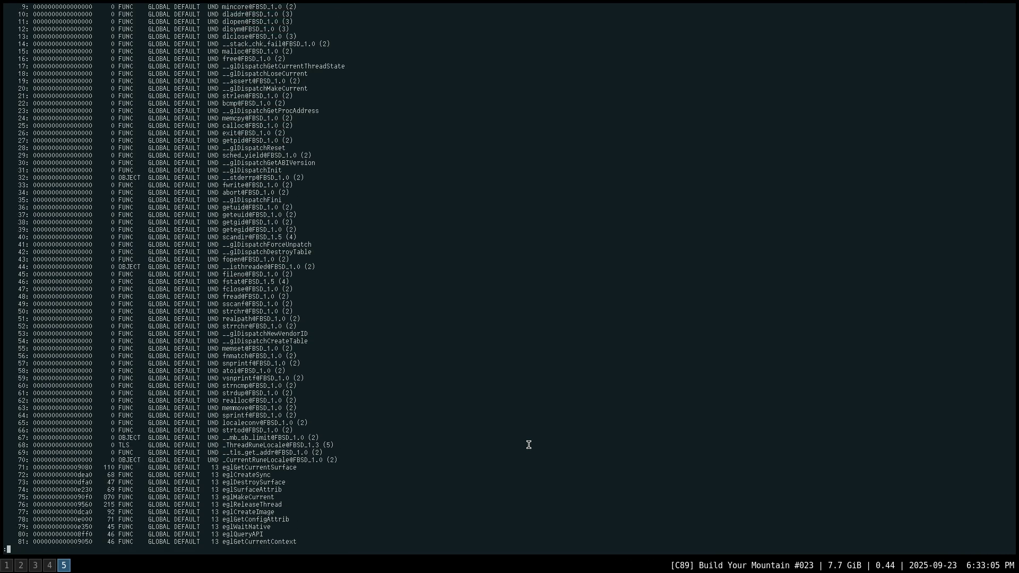
scroll(529, 445, down, 2)
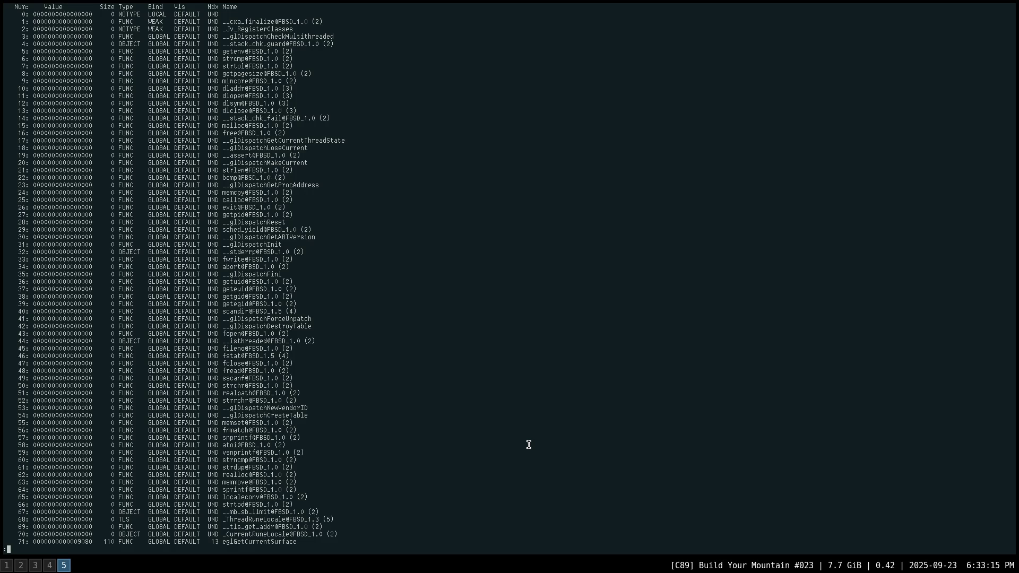
scroll(528, 444, down, 1)
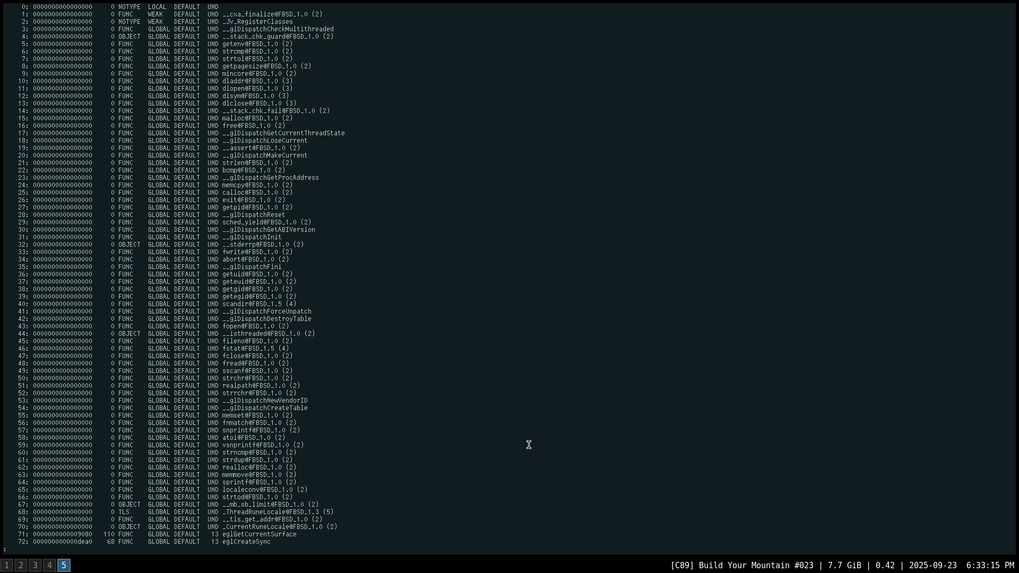
scroll(528, 444, down, 17)
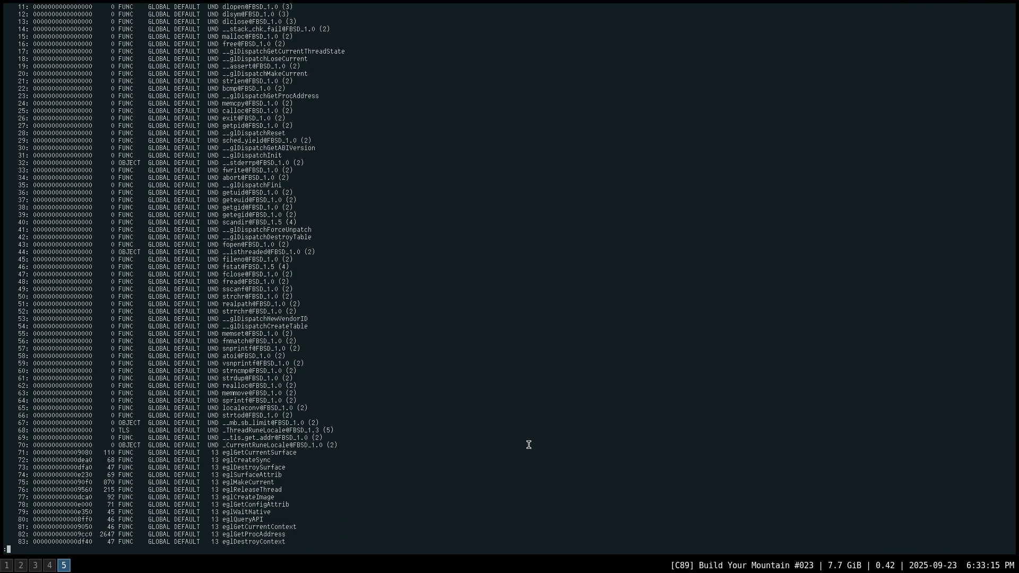
scroll(529, 445, down, 12)
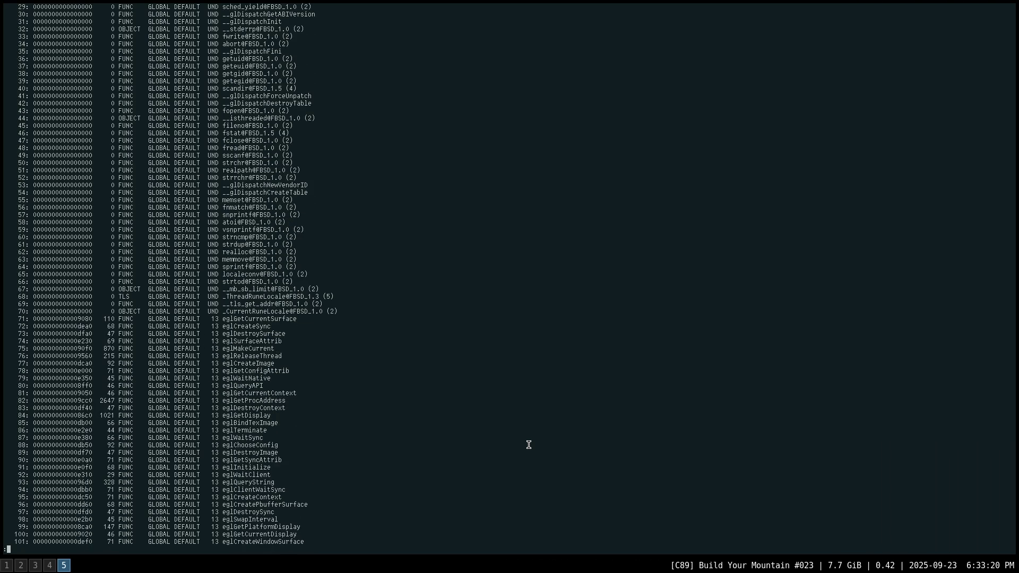
scroll(528, 445, down, 17)
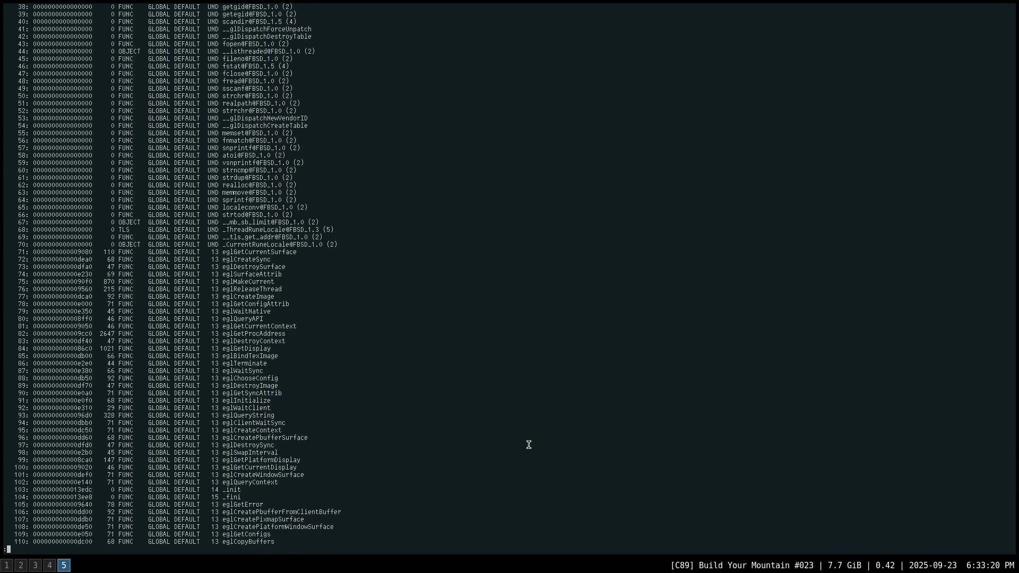
scroll(528, 445, down, 1)
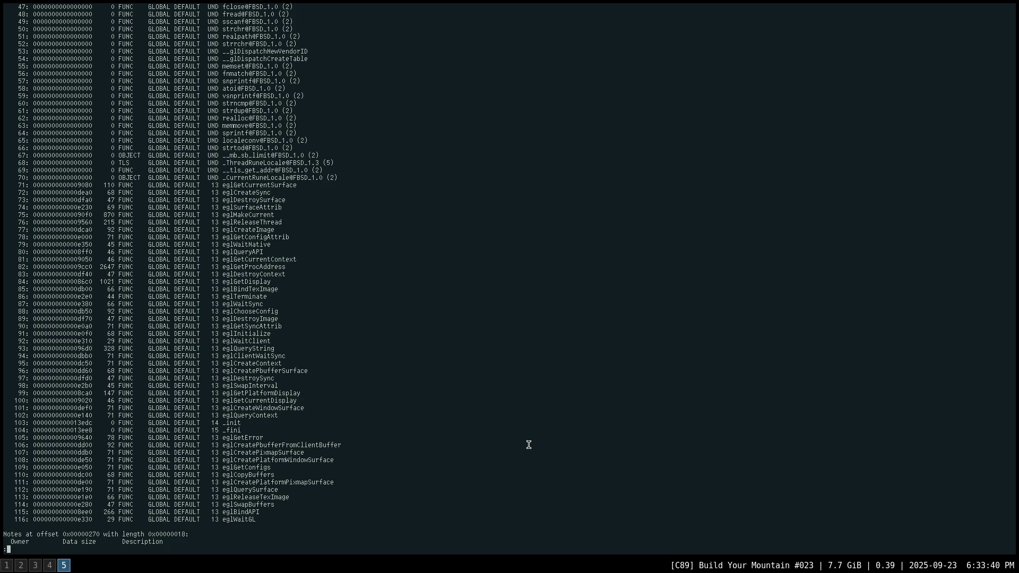
key(super+2)
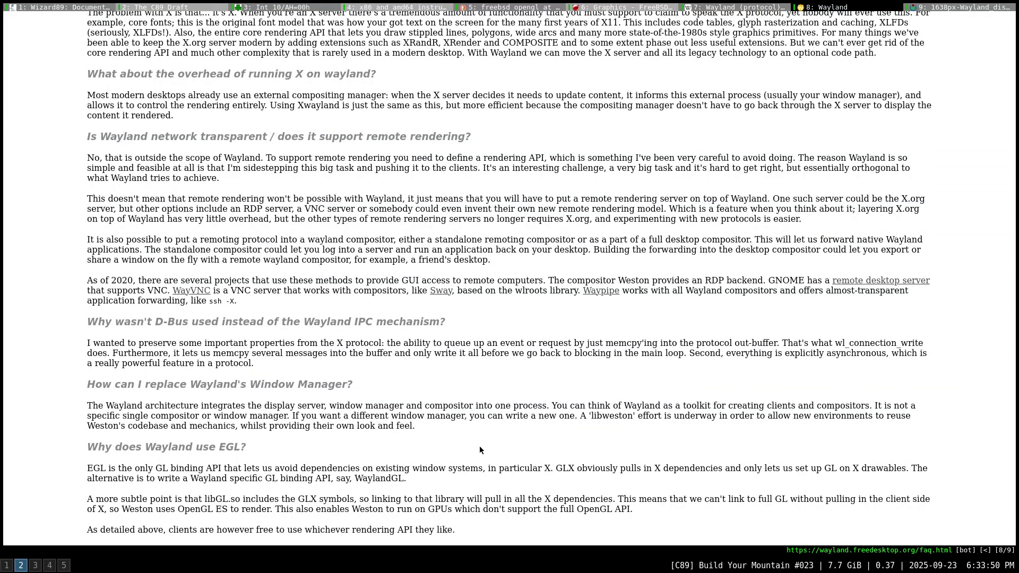
From the Wayland home page, open 'Wayland architecture' and 'Documentation' in background tabs, then show Architecture.
scroll(480, 446, up, 5)
scroll(481, 448, up, 8)
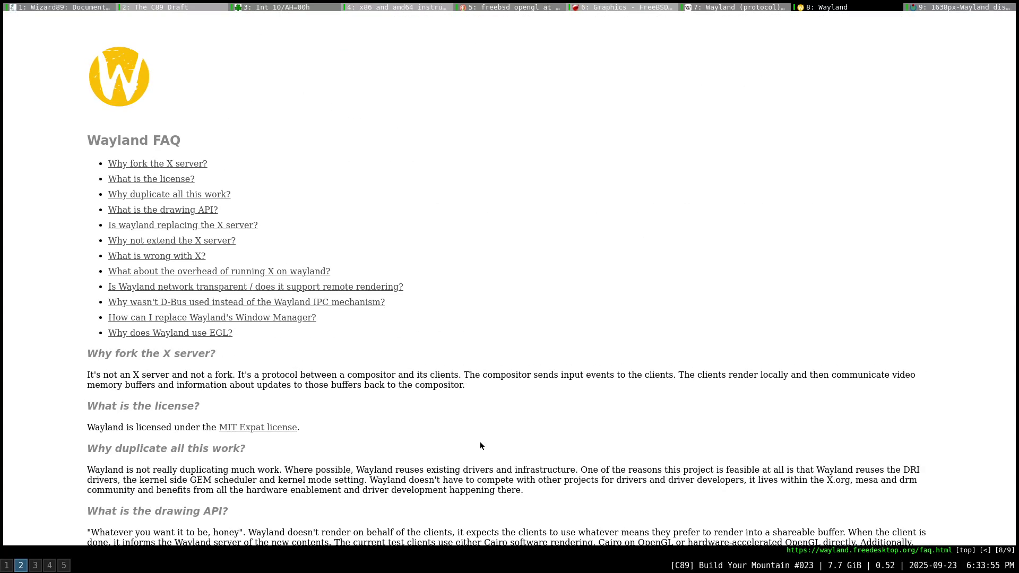
key(shift+h)
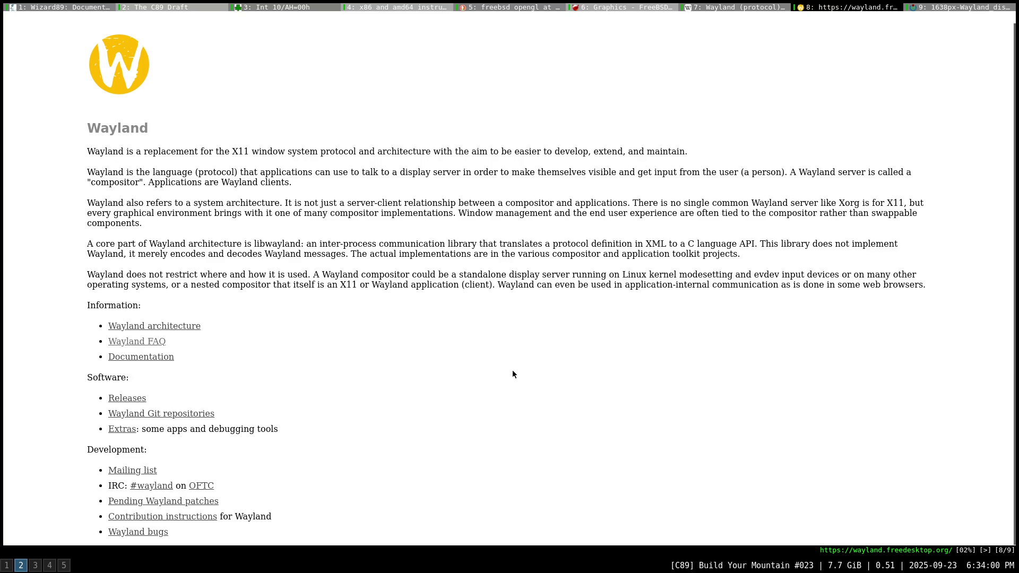
middle_click(128, 326)
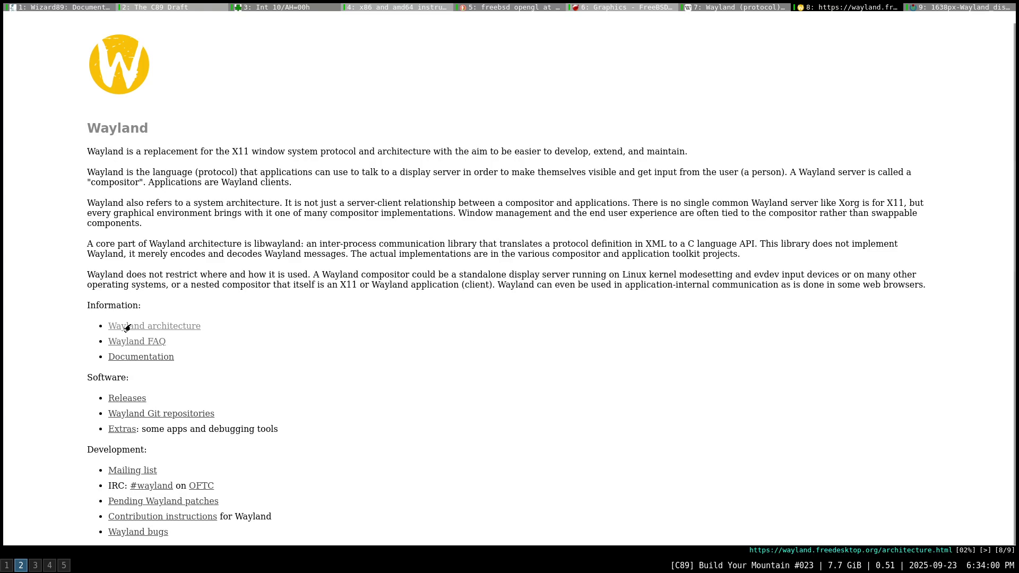
middle_click(139, 355)
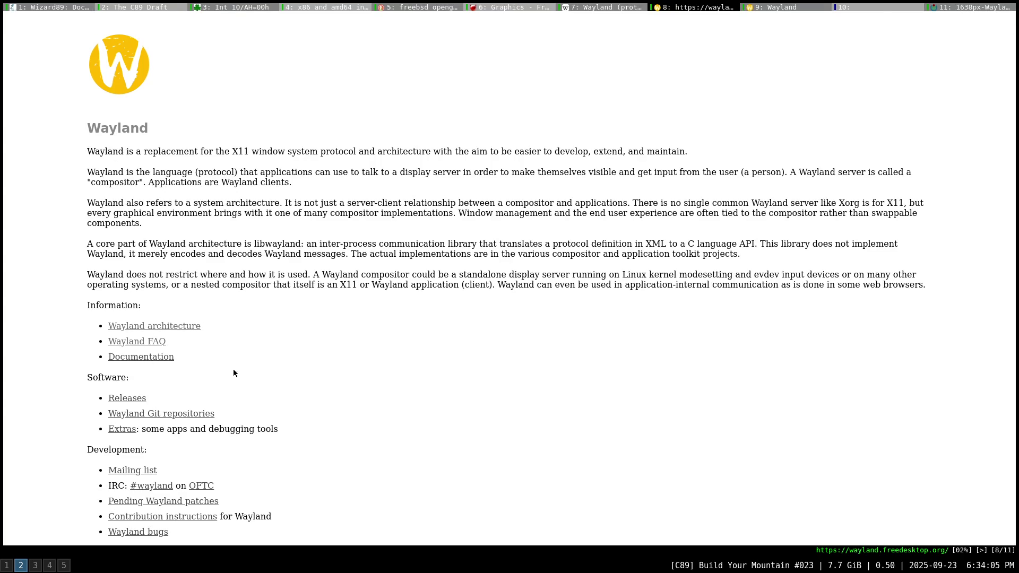
click(809, 6)
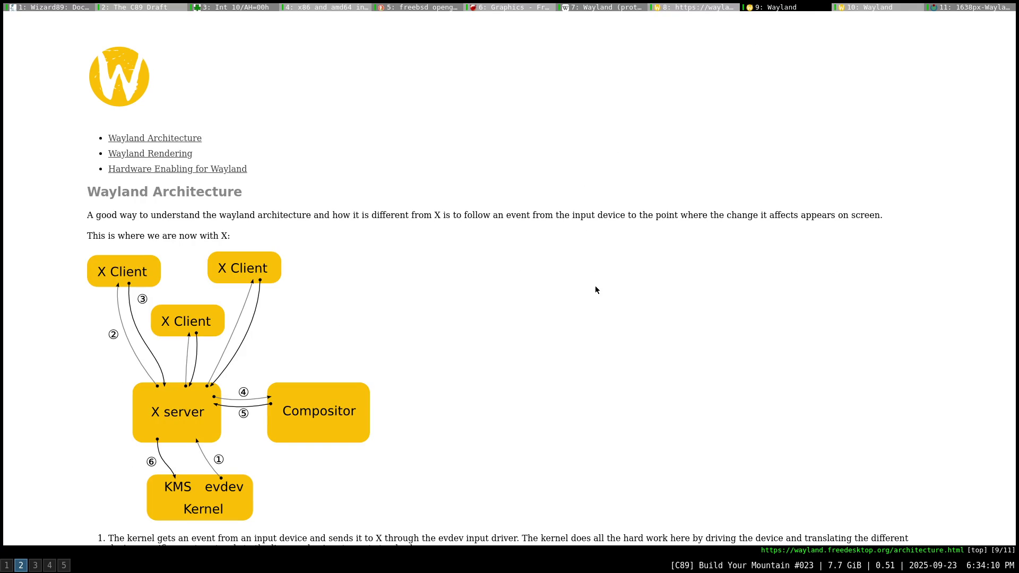
scroll(594, 290, down, 3)
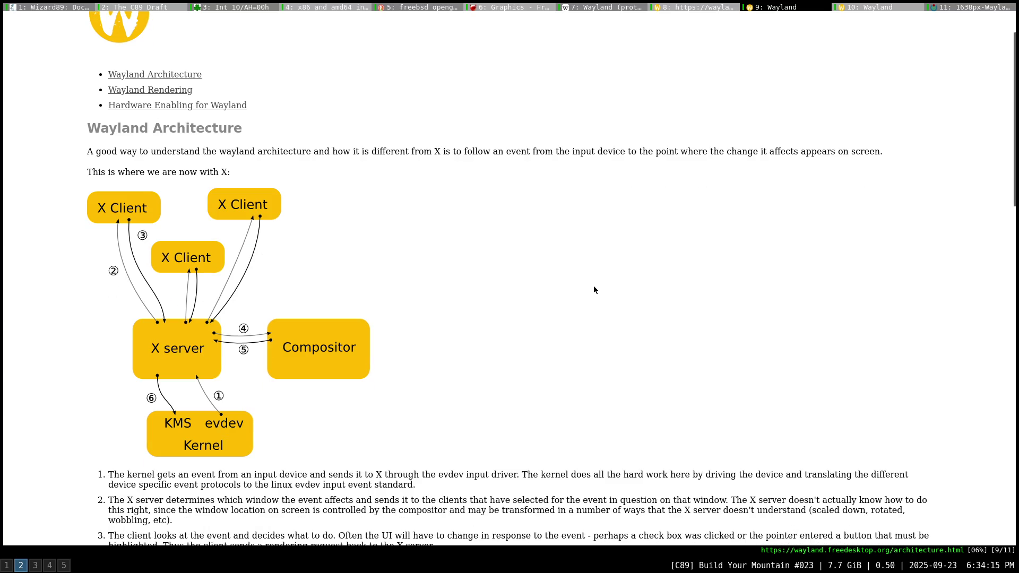
scroll(593, 289, down, 1)
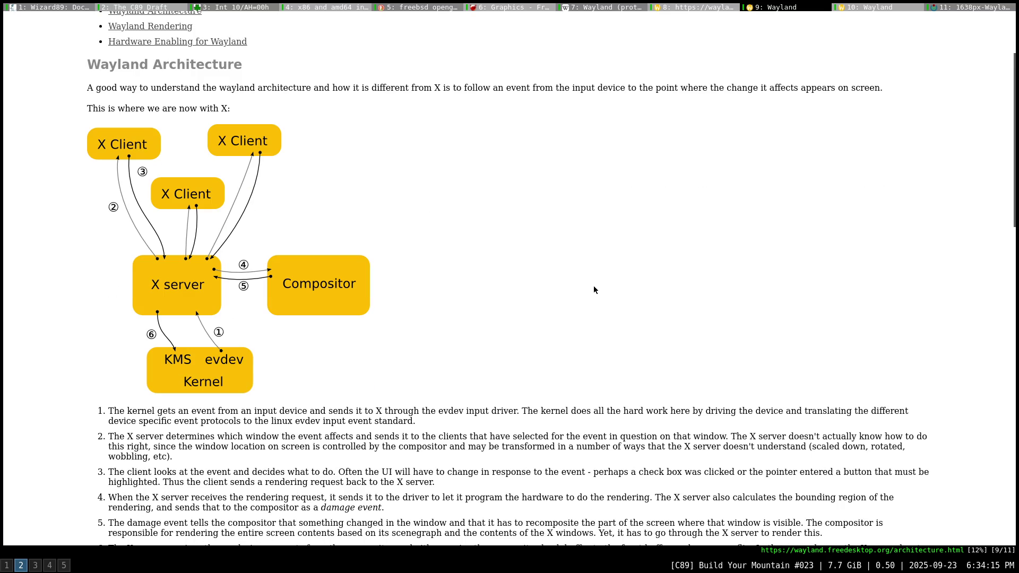
scroll(593, 289, down, 2)
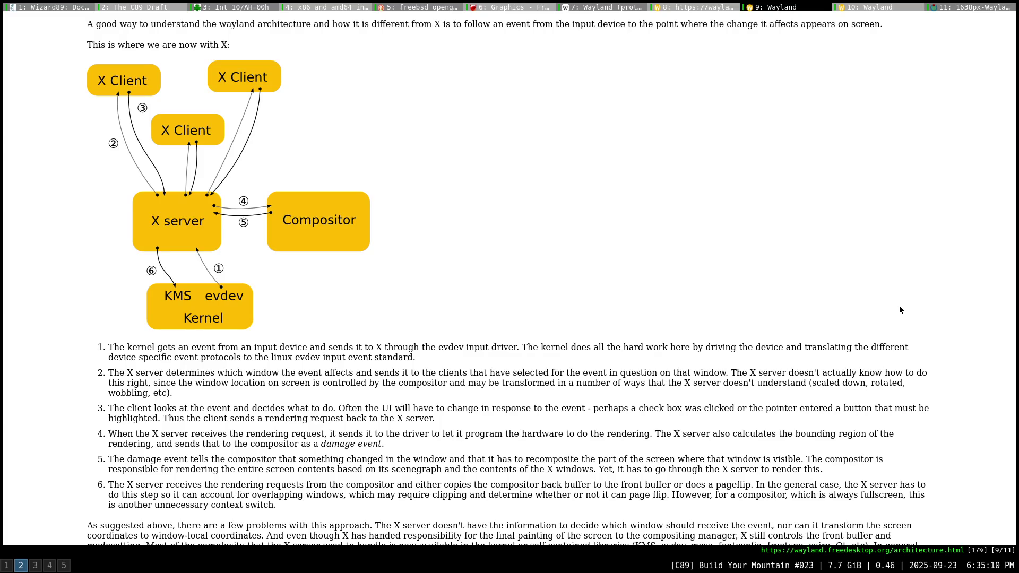
scroll(899, 309, down, 5)
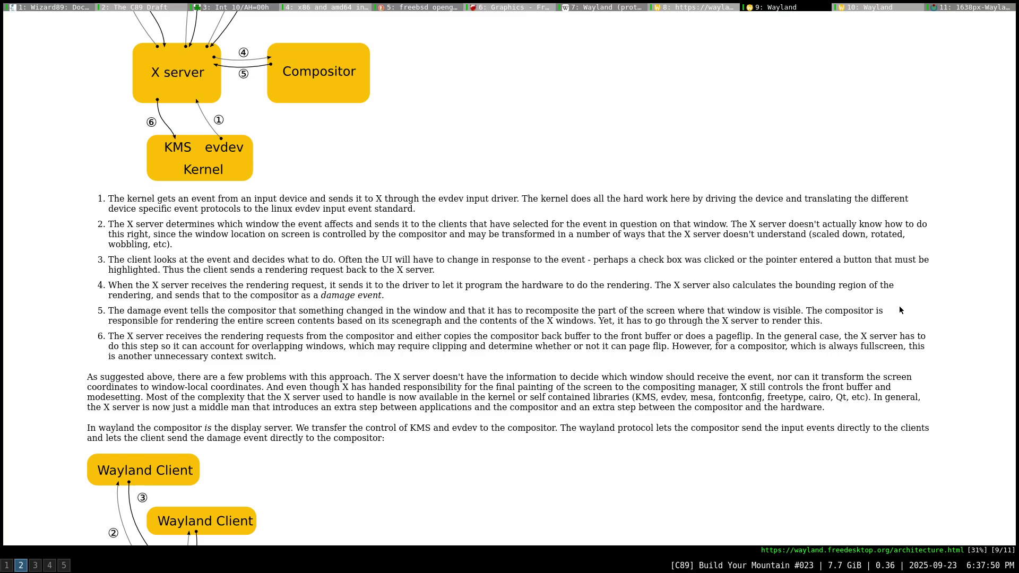
Scroll the architecture page past the compositor diagram and event steps to the Wayland Rendering heading.
scroll(899, 310, down, 3)
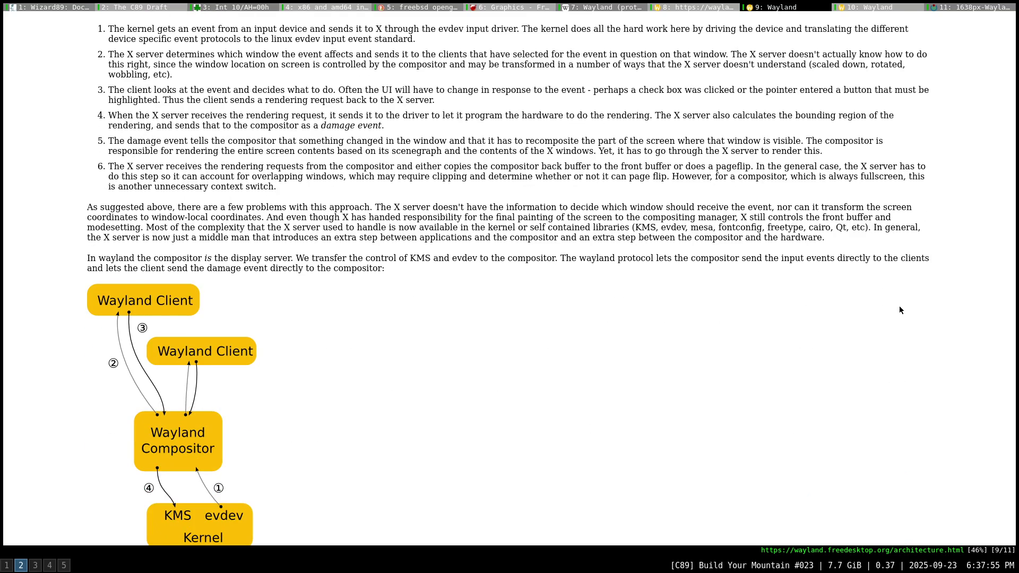
key(j)
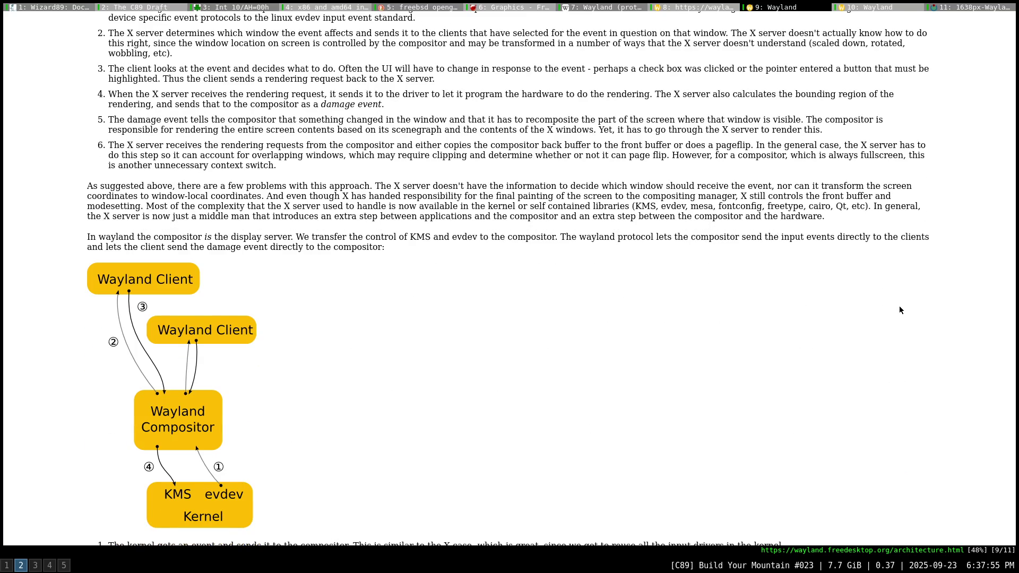
key(j)
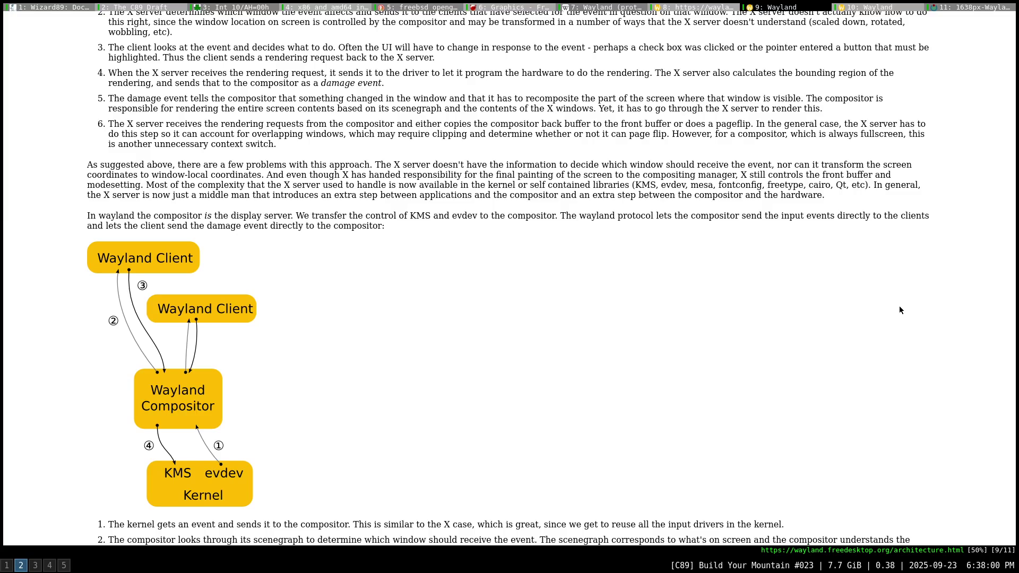
key(j)
key(j)
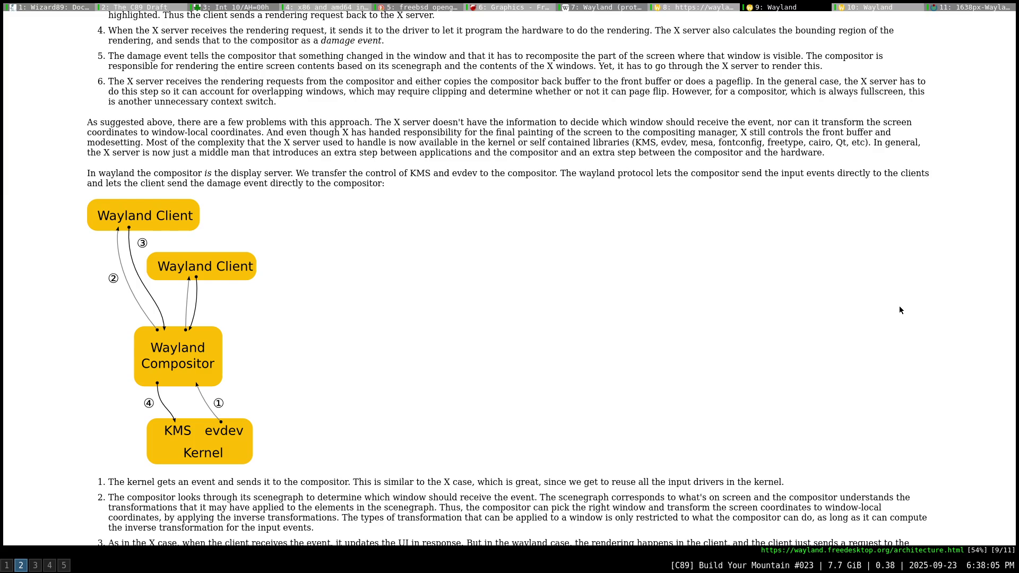
scroll(899, 310, up, 7)
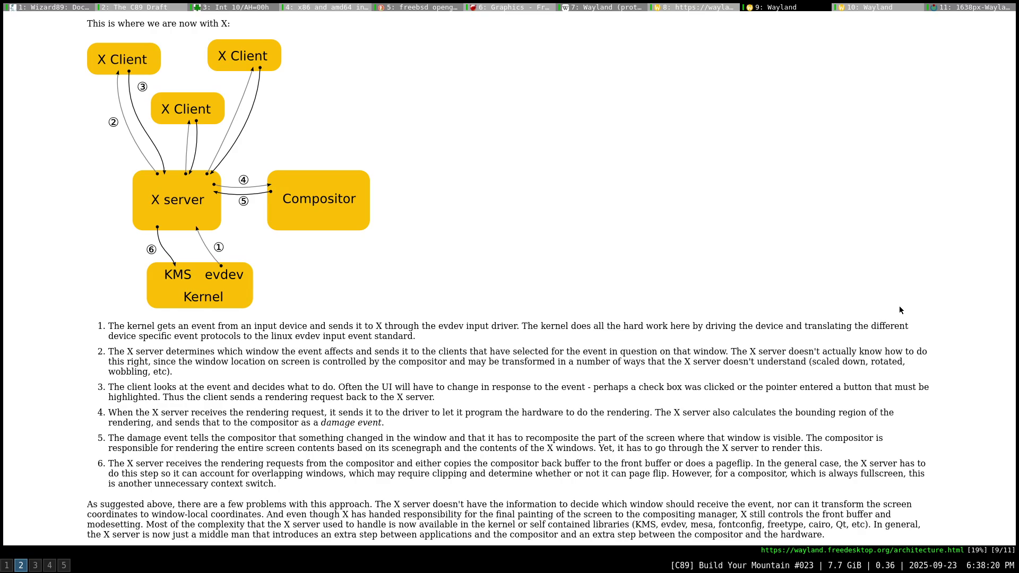
scroll(900, 310, down, 8)
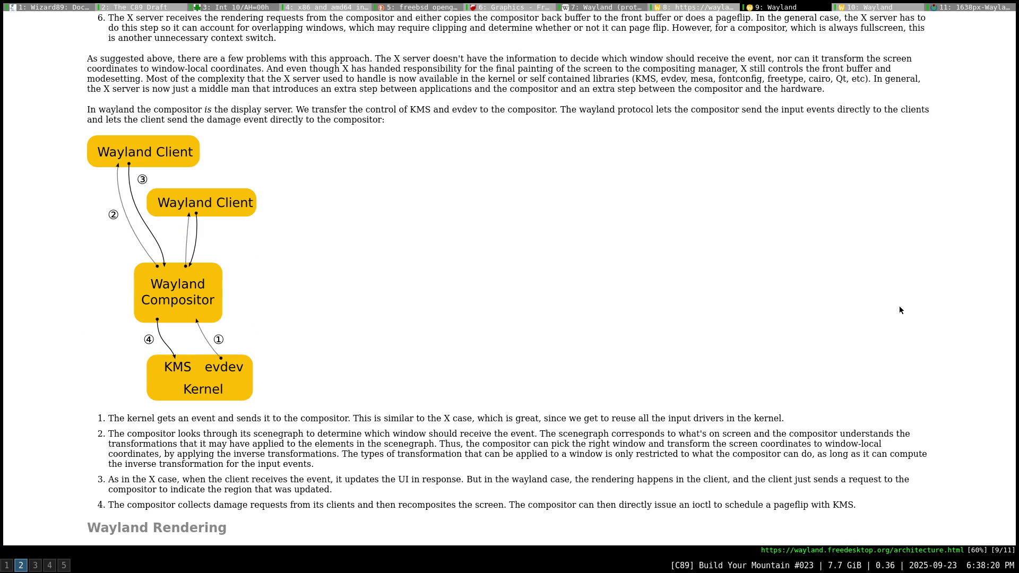
scroll(900, 310, up, 8)
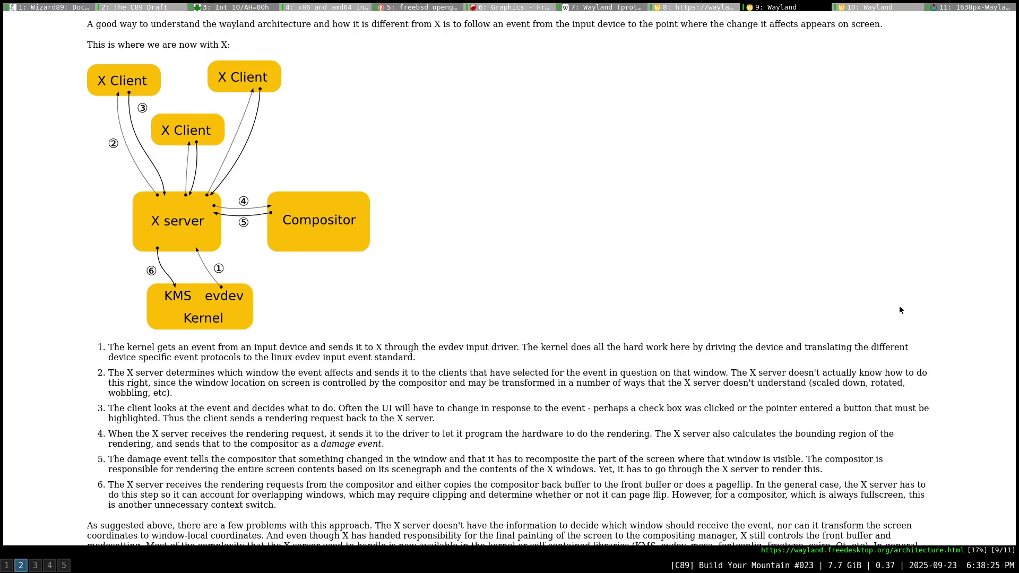
scroll(899, 310, down, 8)
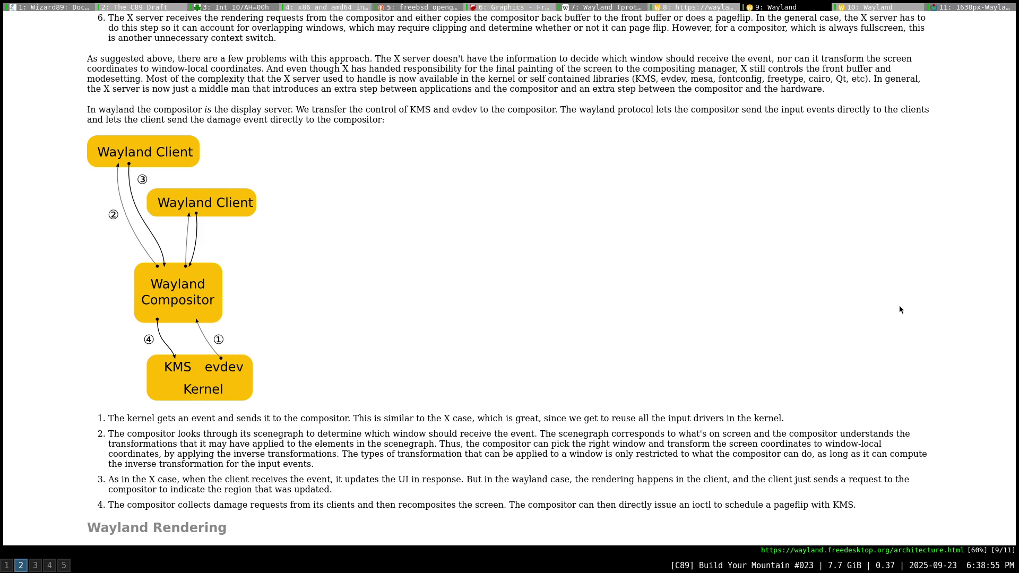
scroll(899, 309, down, 5)
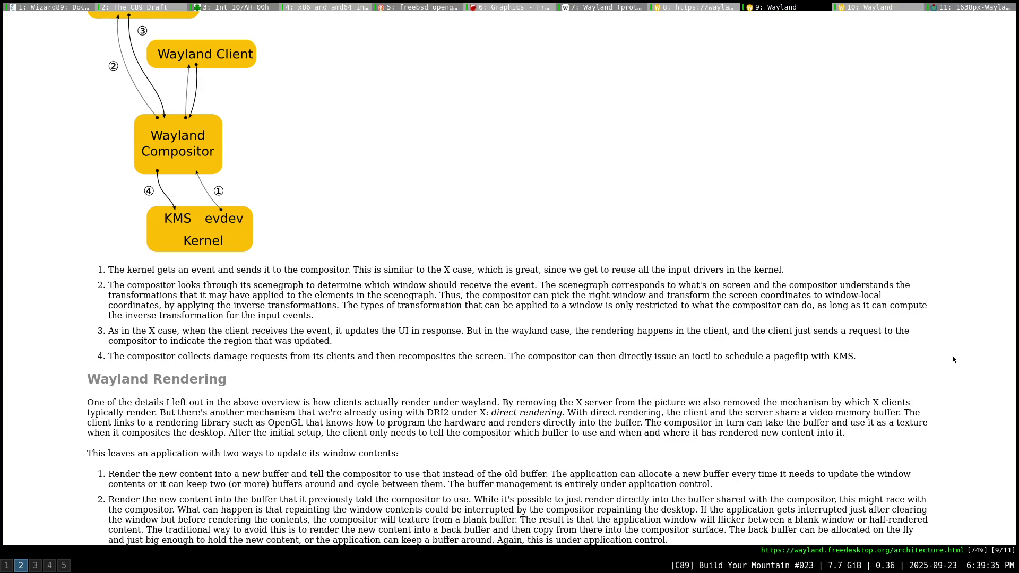
scroll(952, 360, down, 5)
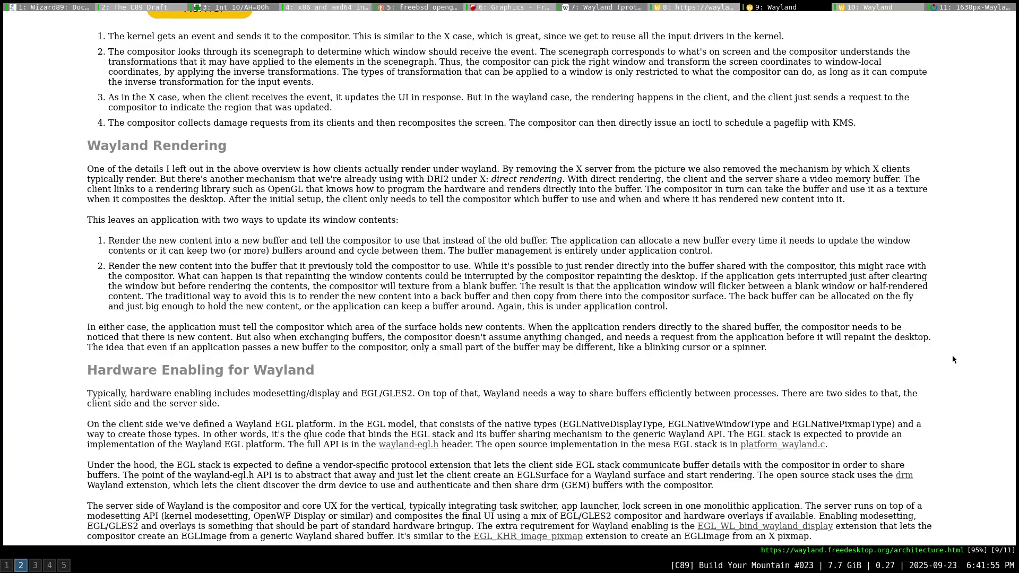
Scroll further down to the Hardware Enabling for Wayland section.
scroll(953, 360, down, 2)
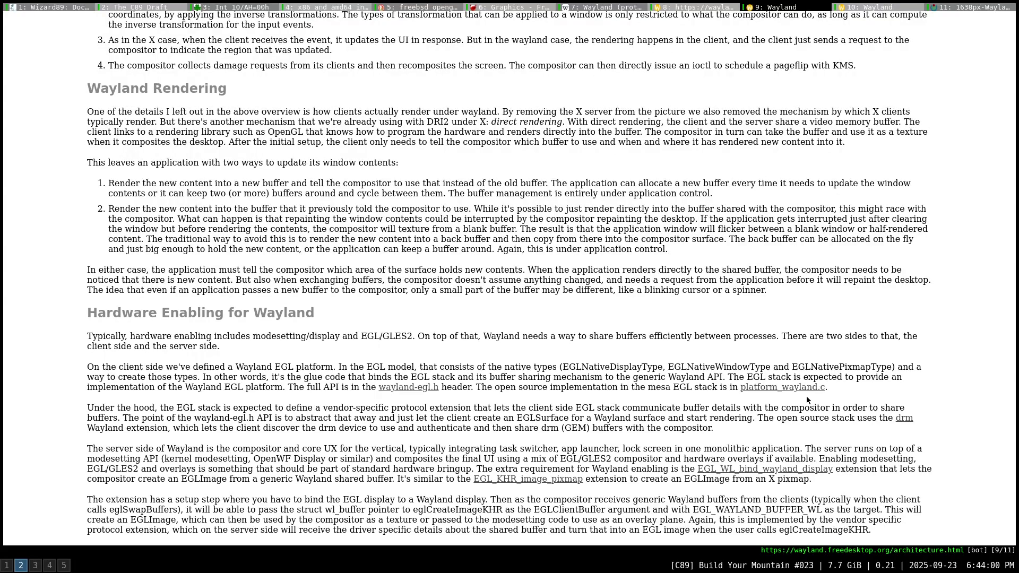
Scroll back up and close the architecture.html tab, returning to The Wayland Protocol page.
scroll(723, 342, up, 5)
scroll(723, 342, up, 15)
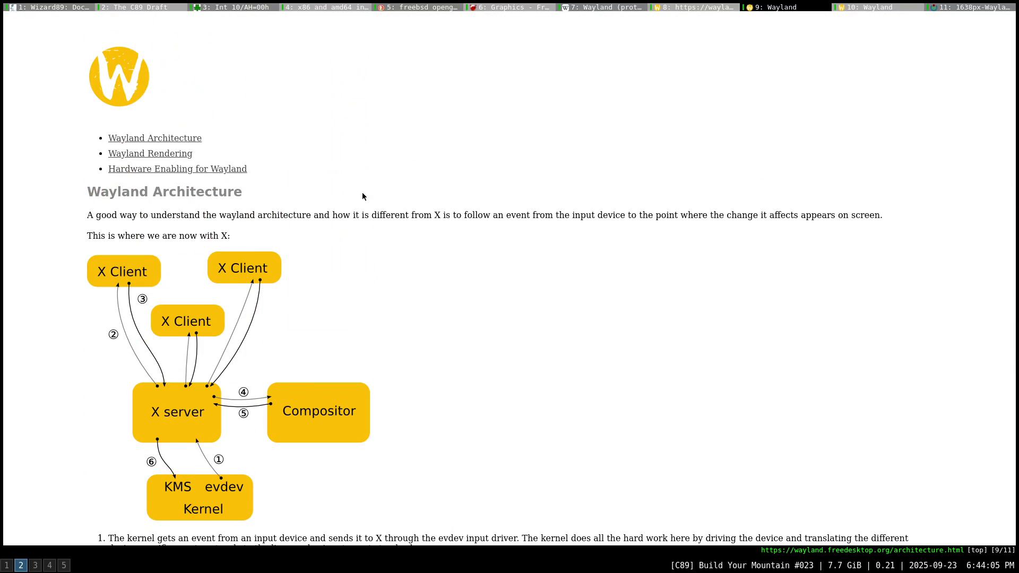
middle_click(816, 6)
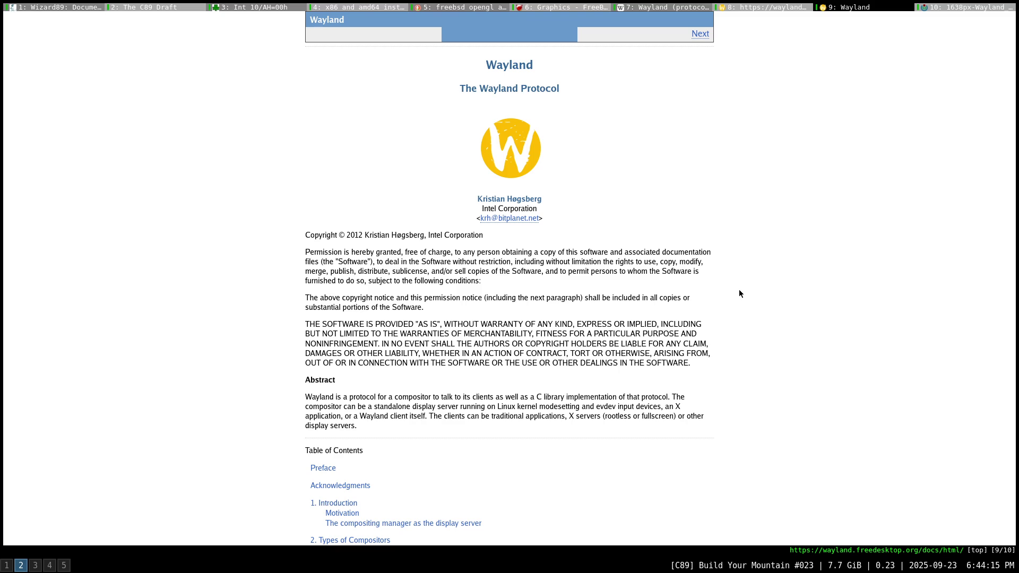
scroll(739, 293, down, 3)
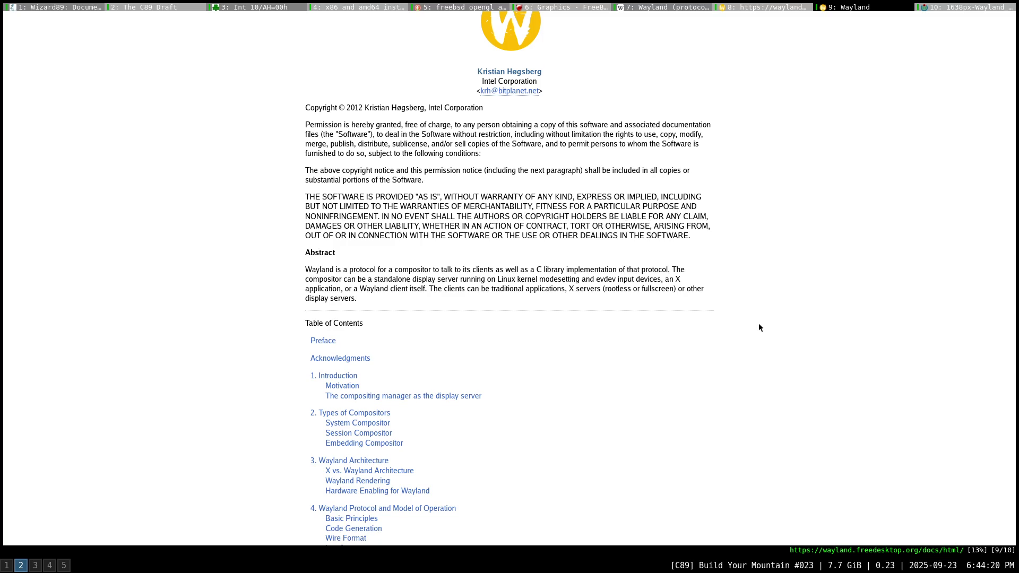
scroll(759, 327, down, 1)
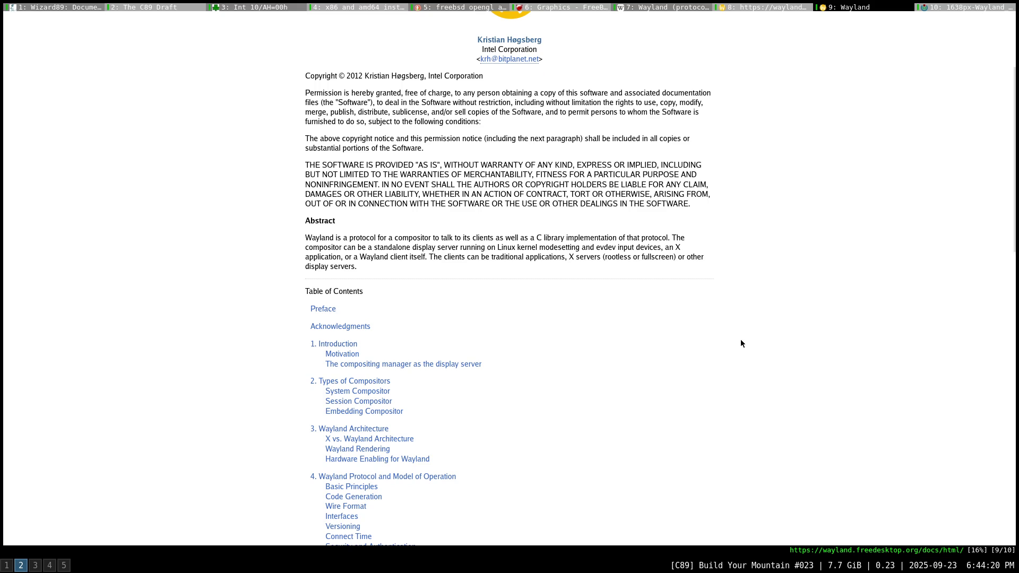
scroll(708, 384, down, 1)
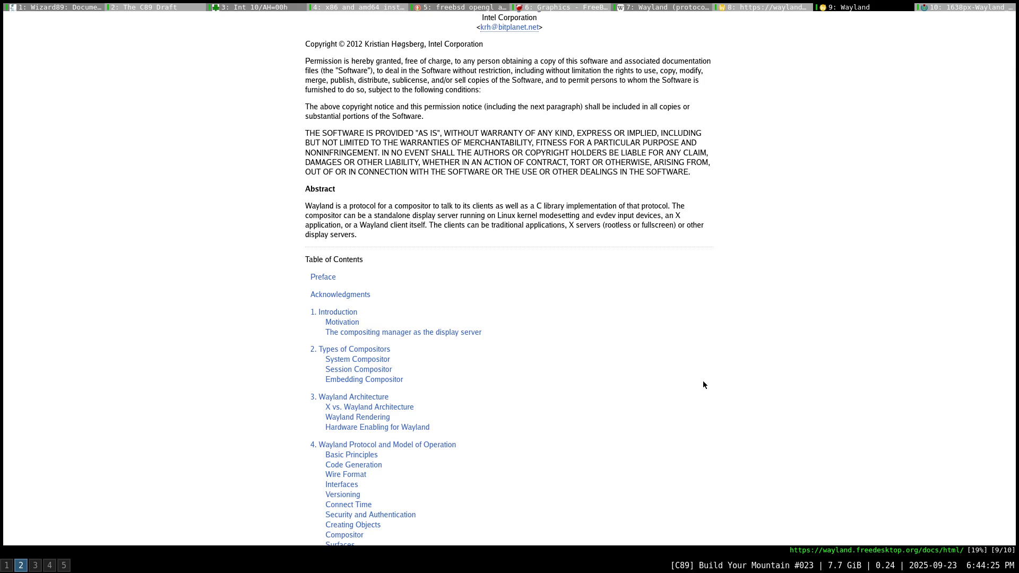
scroll(702, 381, down, 1)
scroll(701, 381, down, 1)
scroll(700, 385, down, 4)
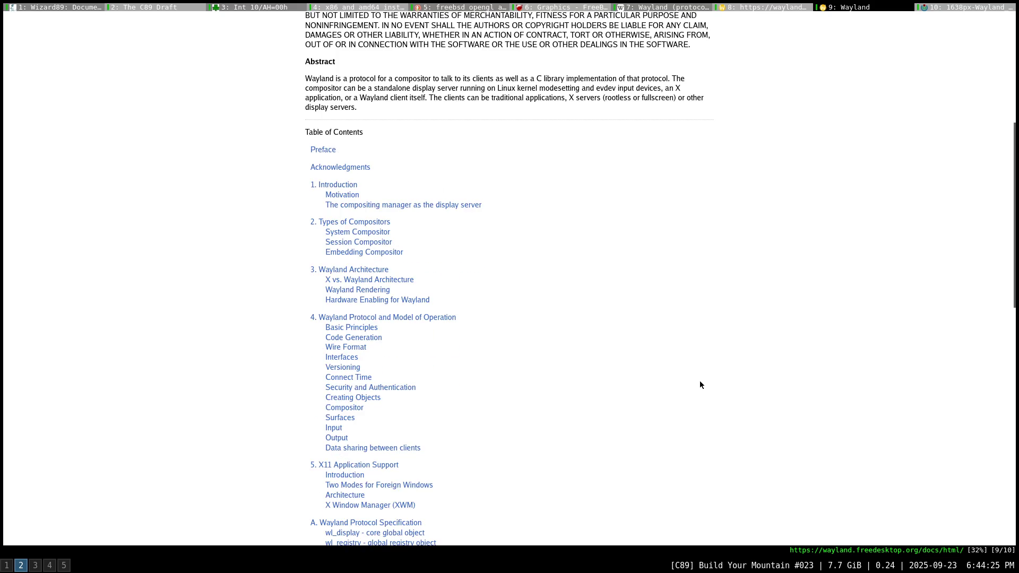
scroll(690, 382, down, 1)
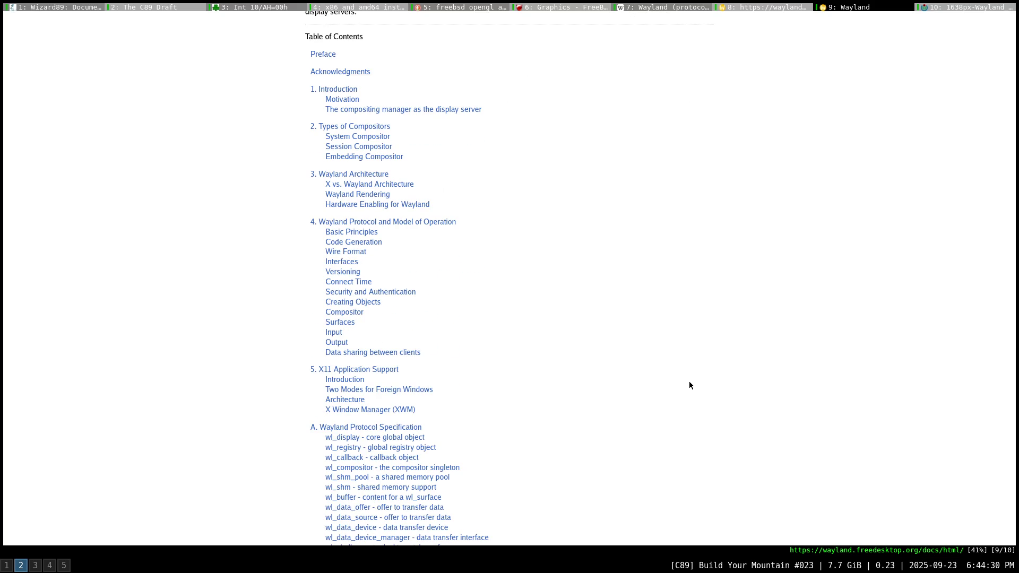
scroll(650, 372, down, 4)
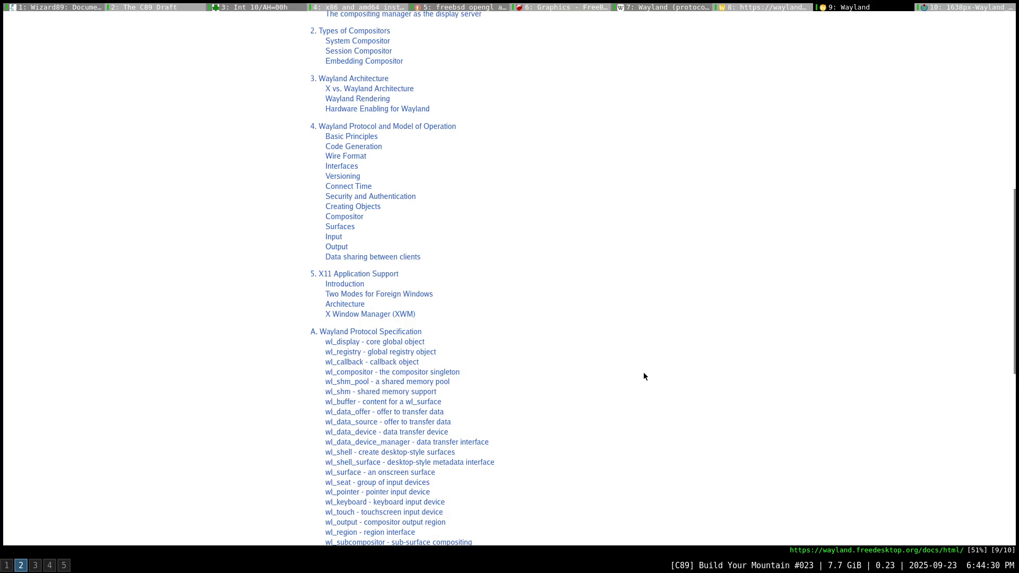
scroll(644, 373, down, 1)
scroll(643, 373, down, 1)
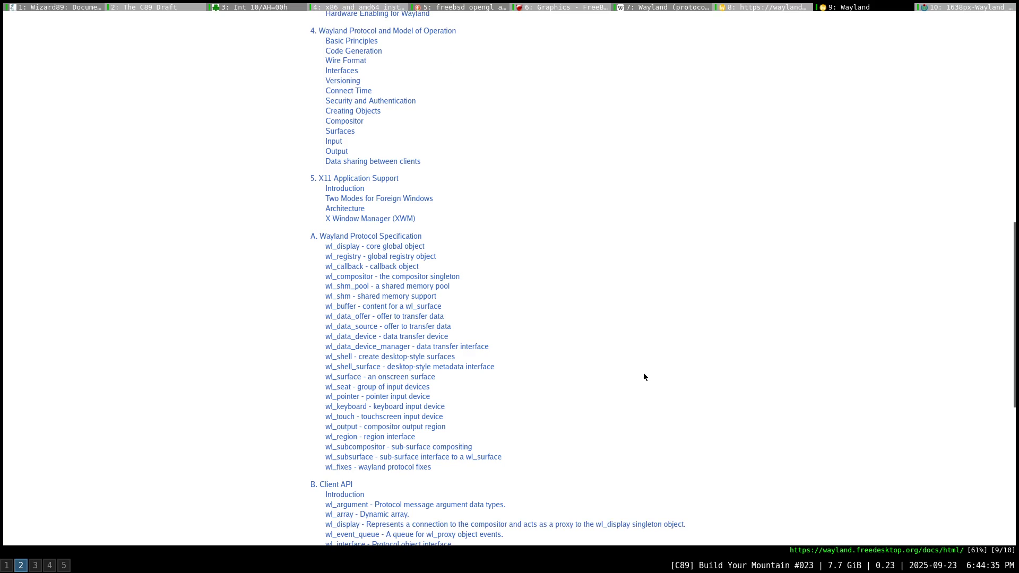
scroll(644, 373, down, 1)
scroll(644, 373, down, 3)
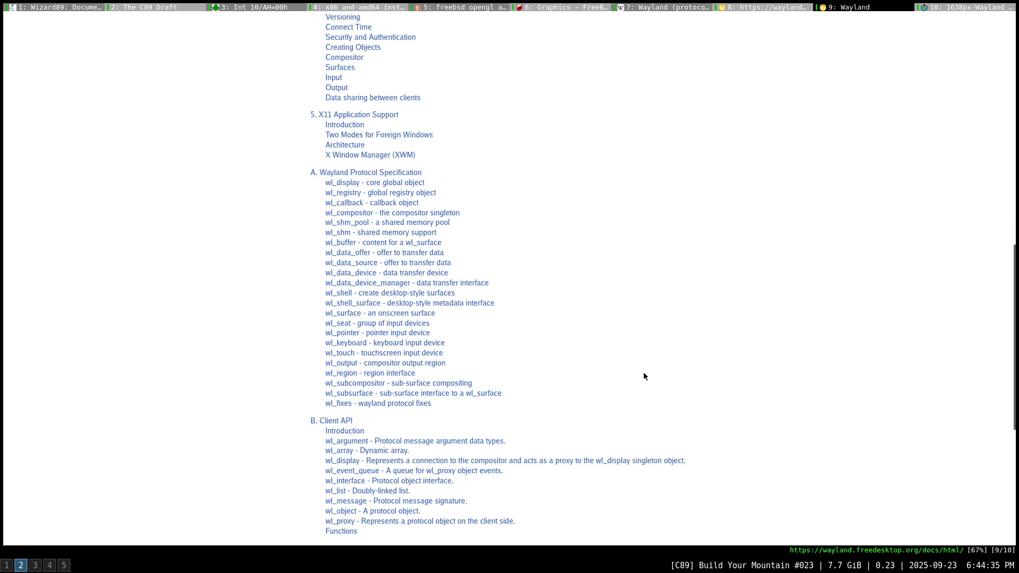
scroll(643, 376, down, 8)
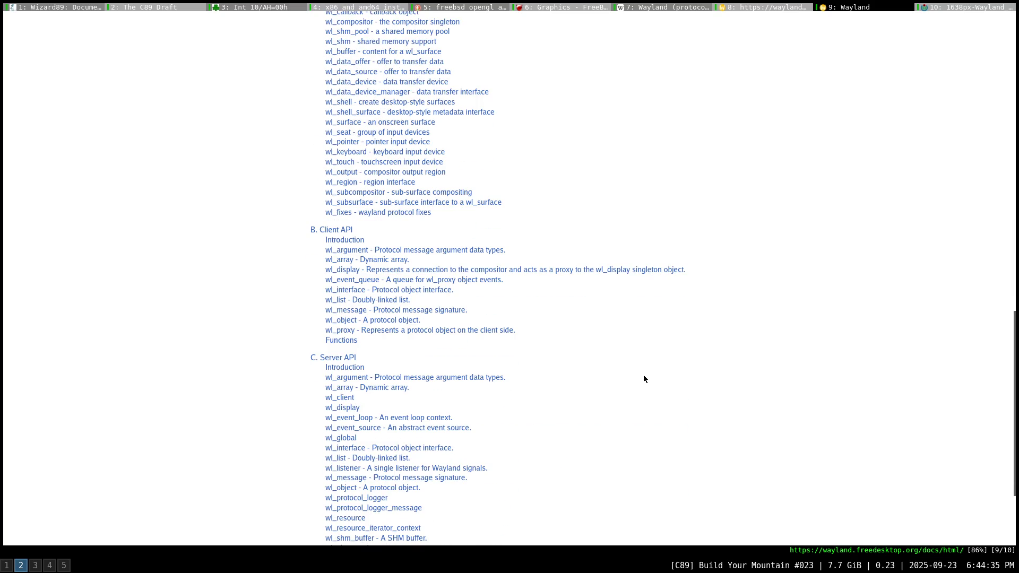
scroll(643, 380, up, 18)
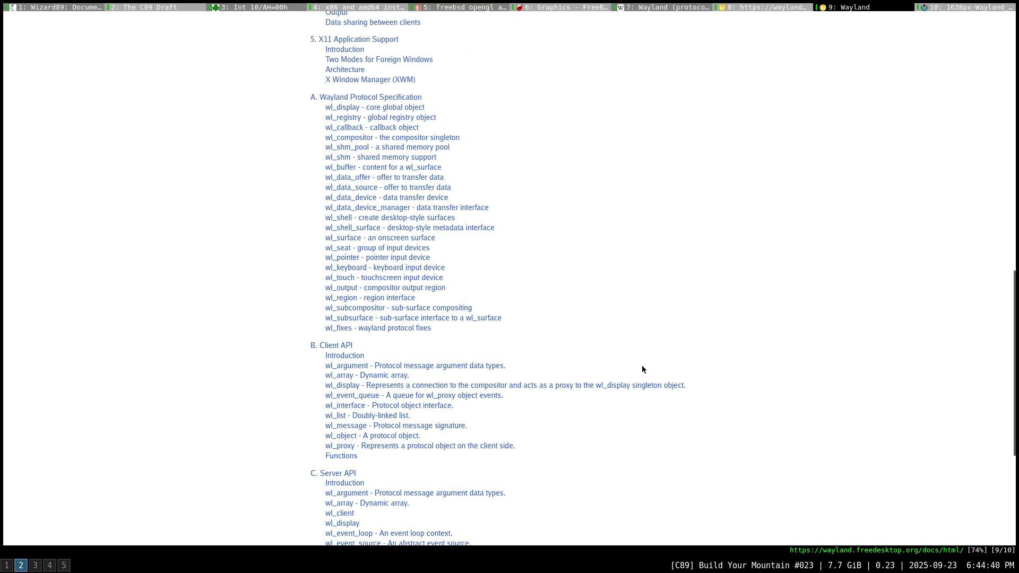
scroll(581, 341, up, 5)
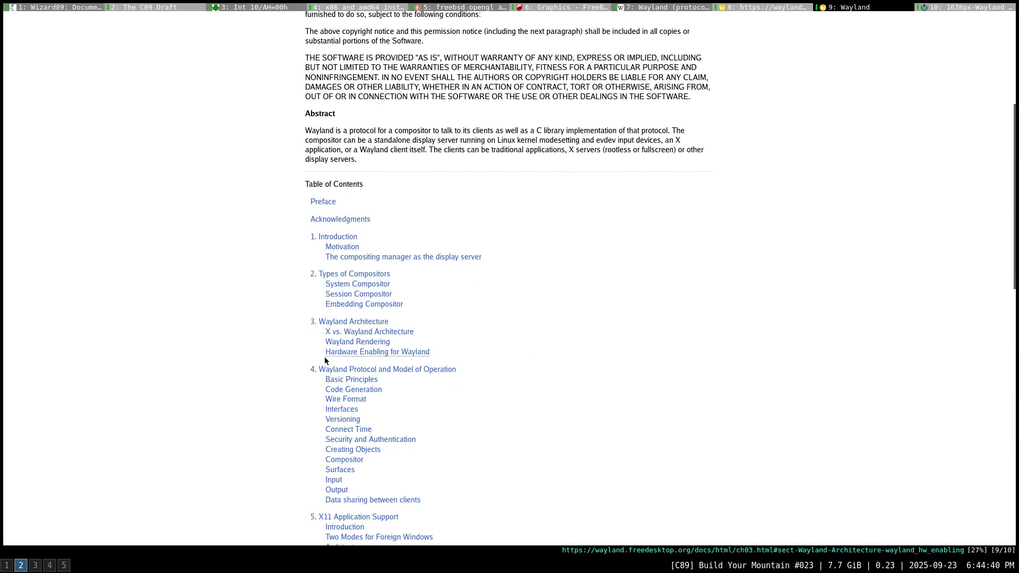
click(330, 373)
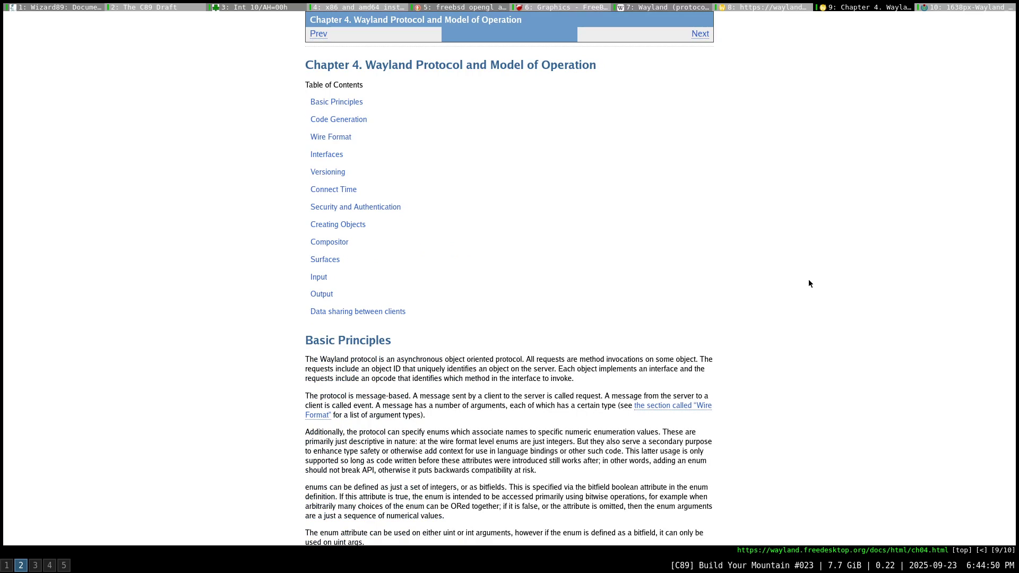
Read Chapter 4 past Basic Principles to the Code Generation and Wire Format sections.
scroll(809, 280, down, 5)
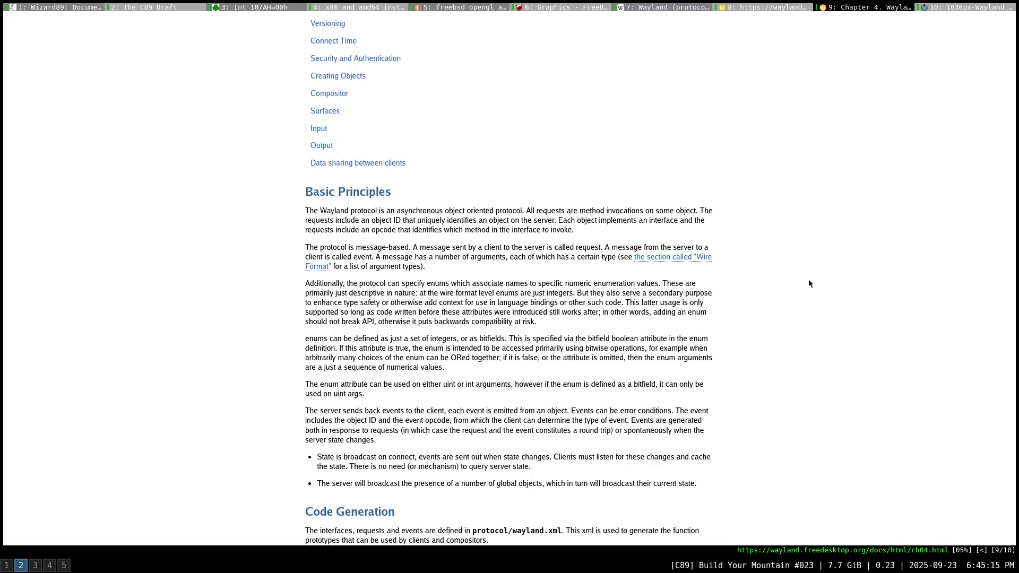
scroll(808, 280, down, 5)
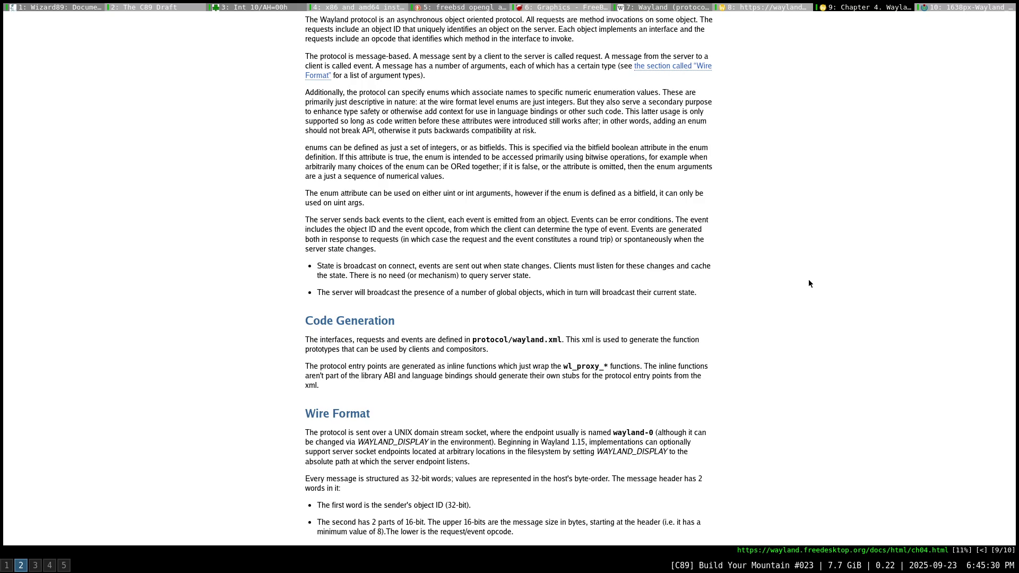
Read on from Wire Format through the core wl_ Interfaces list to Versioning.
scroll(808, 284, down, 3)
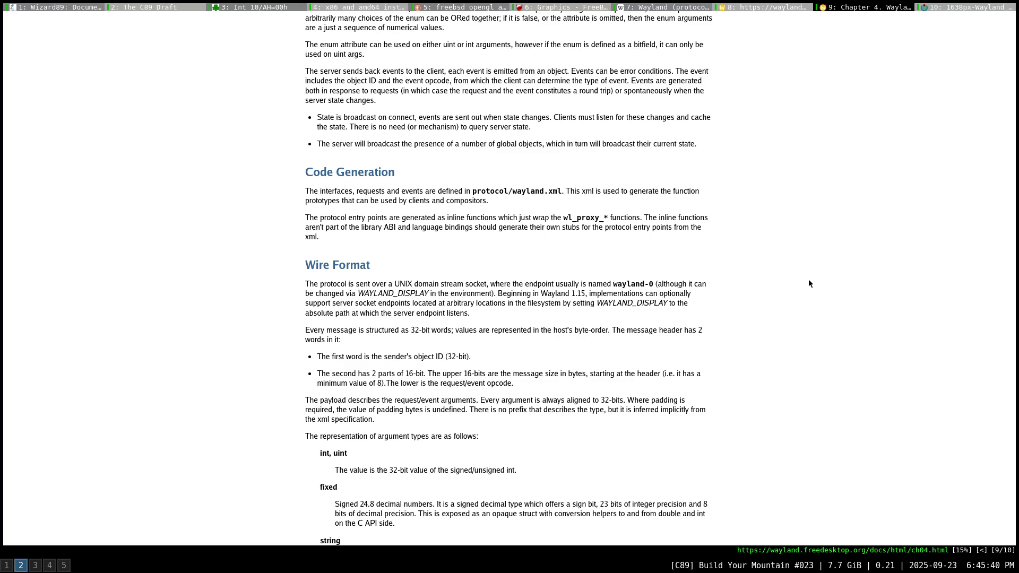
scroll(808, 279, down, 4)
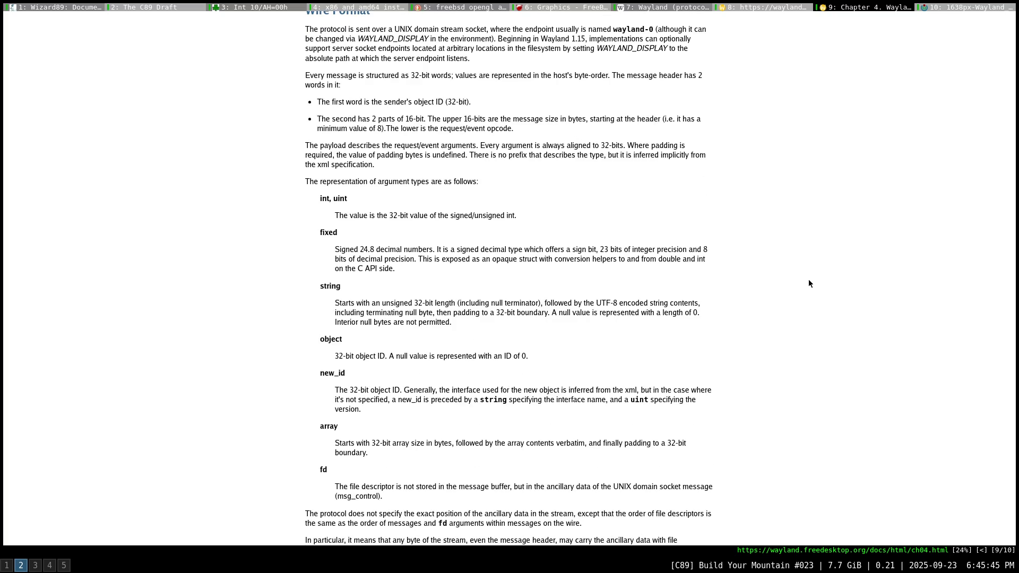
scroll(807, 283, down, 5)
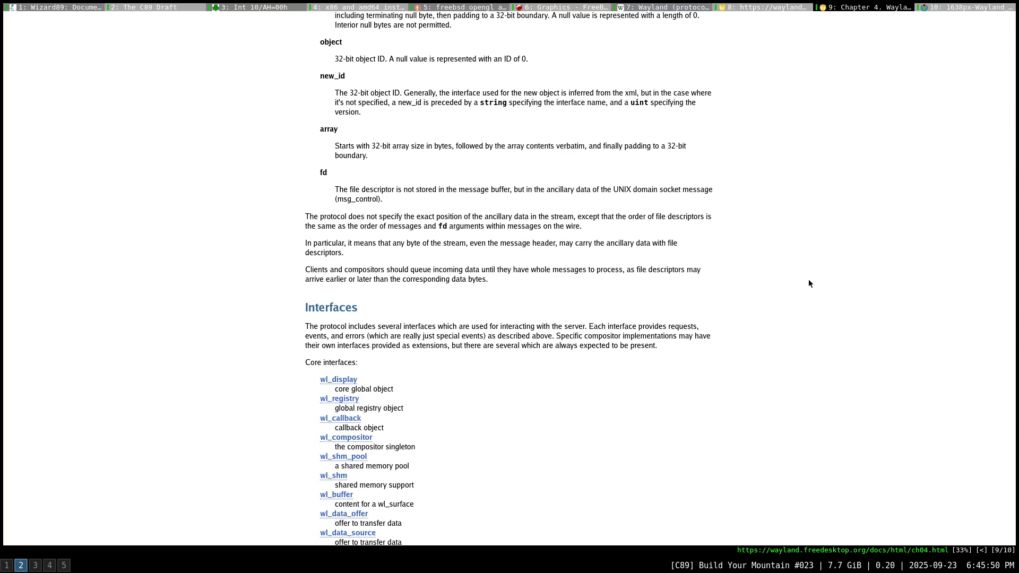
scroll(808, 283, down, 3)
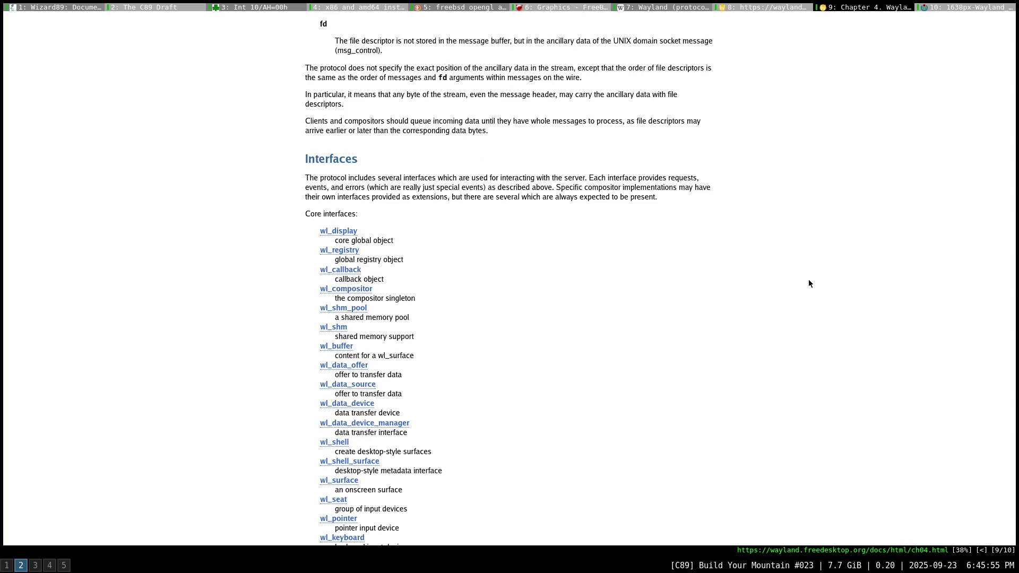
scroll(808, 283, down, 8)
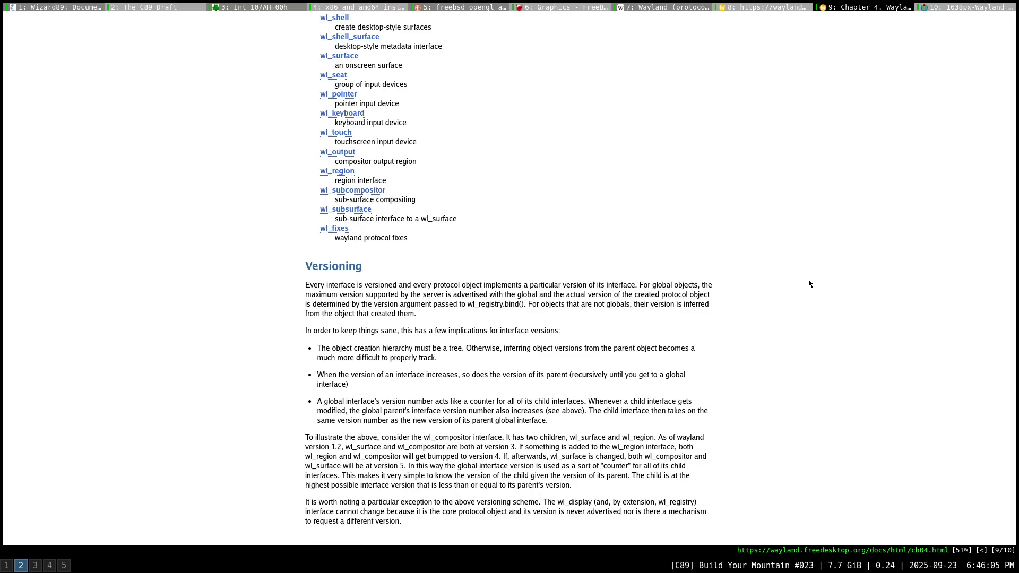
Read through Connect Time, Input and Output to Data sharing, then switch to workspace 5.
scroll(808, 283, down, 5)
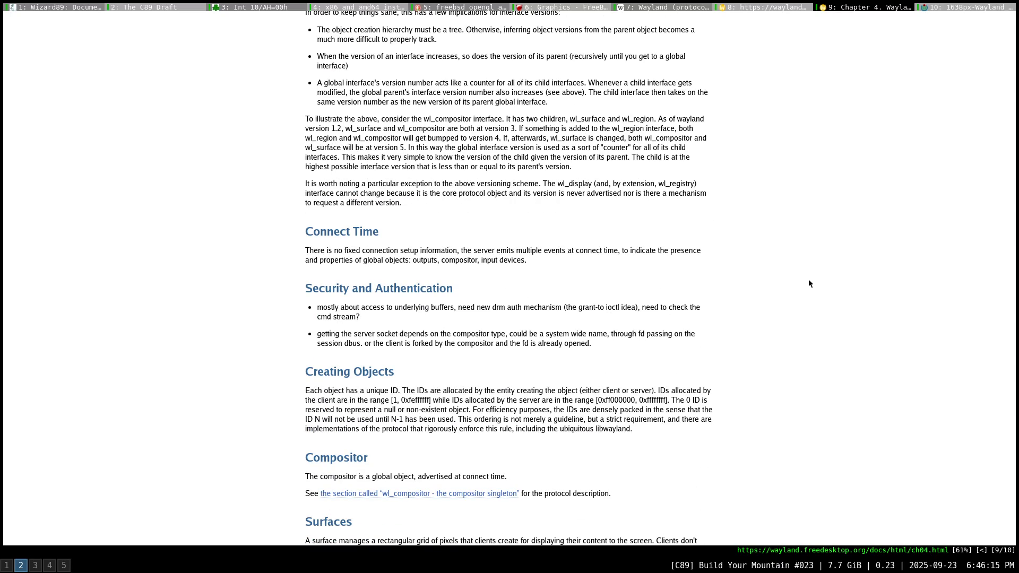
scroll(809, 283, down, 3)
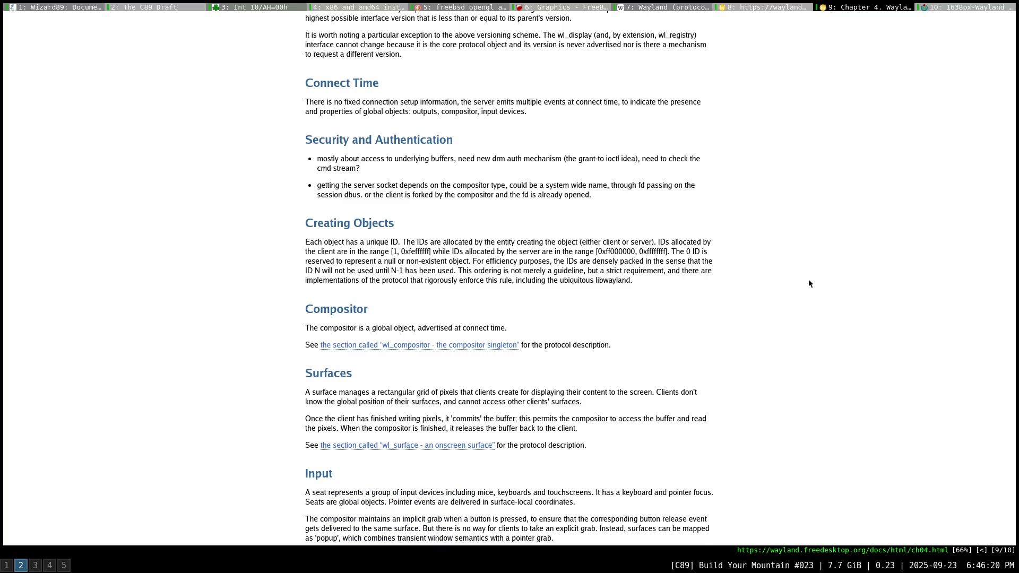
scroll(808, 281, down, 6)
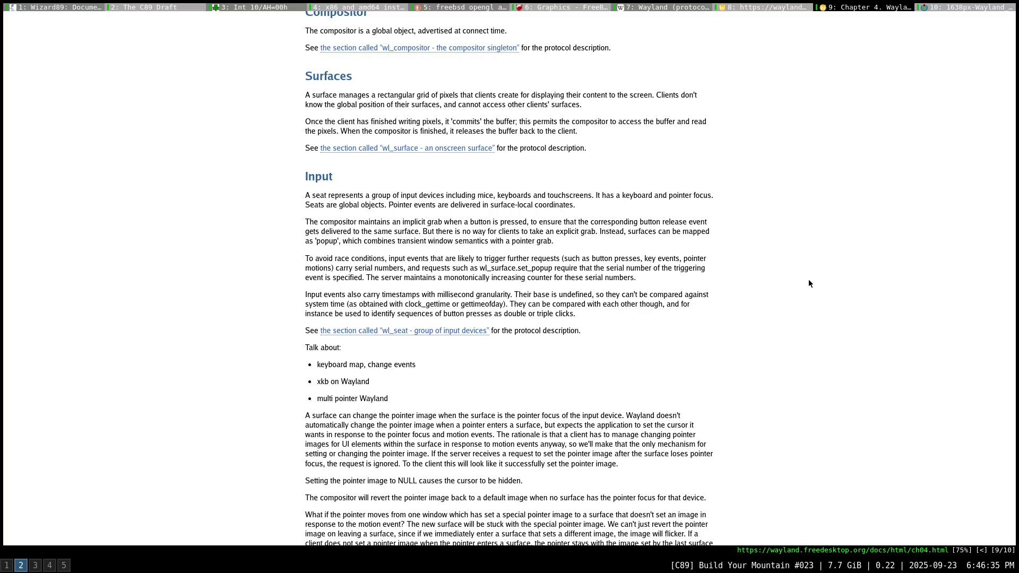
scroll(807, 279, down, 5)
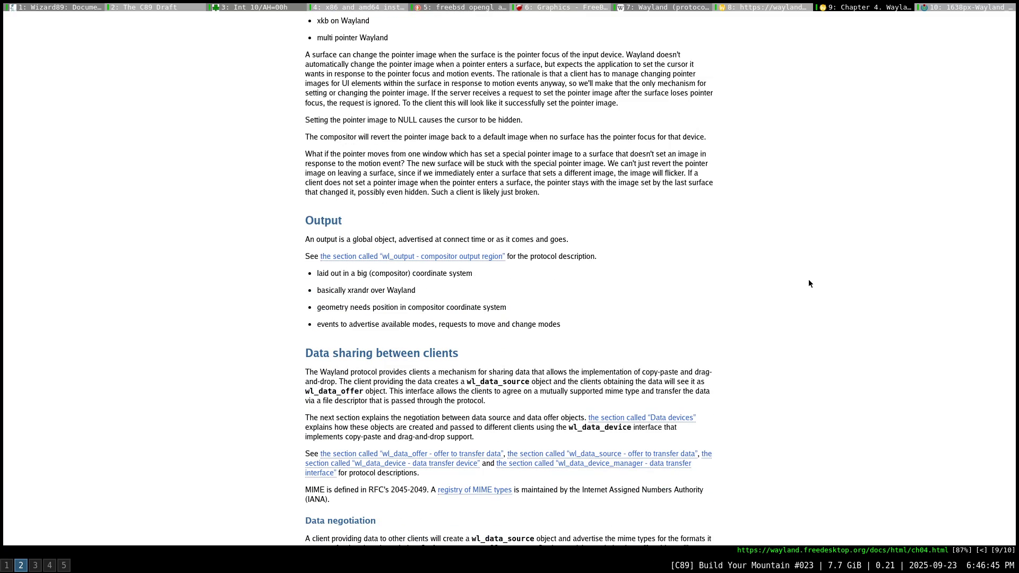
scroll(808, 282, down, 4)
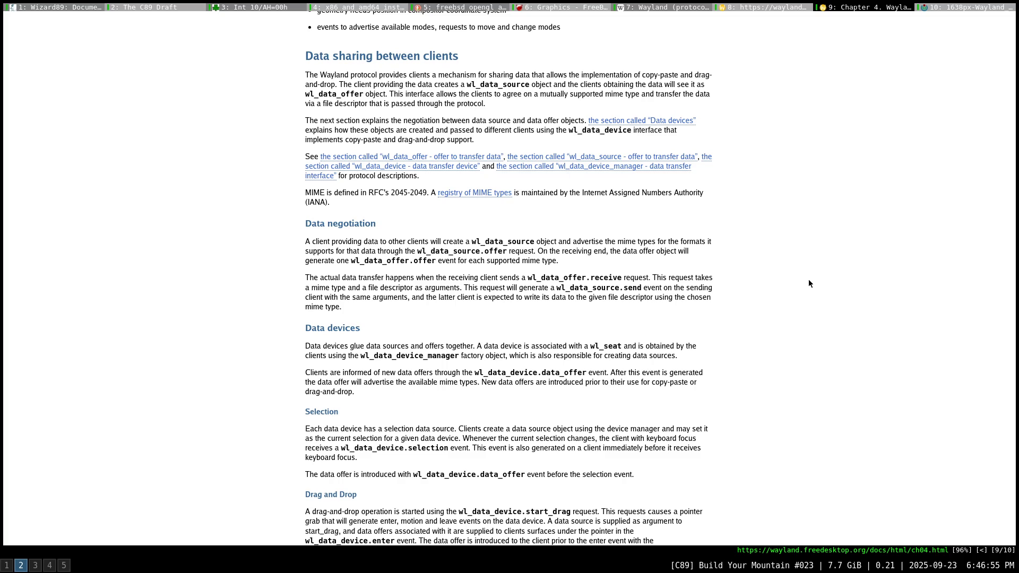
key(super+5)
Move into ../include and list the files matching 'wayland' with fd.
text(cd)
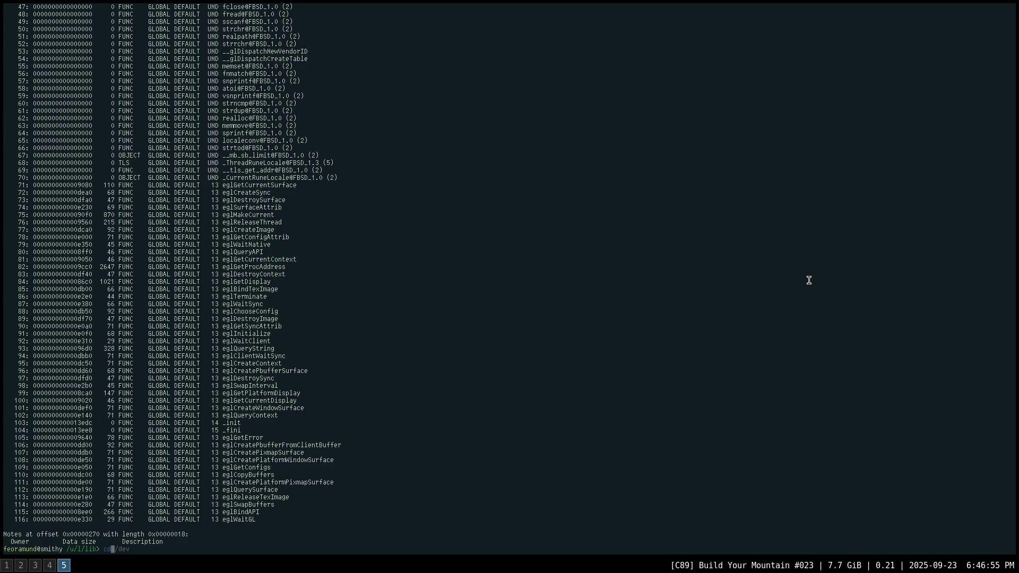
text( ../include)
key(Return)
text(fd wayland)
key(Return)
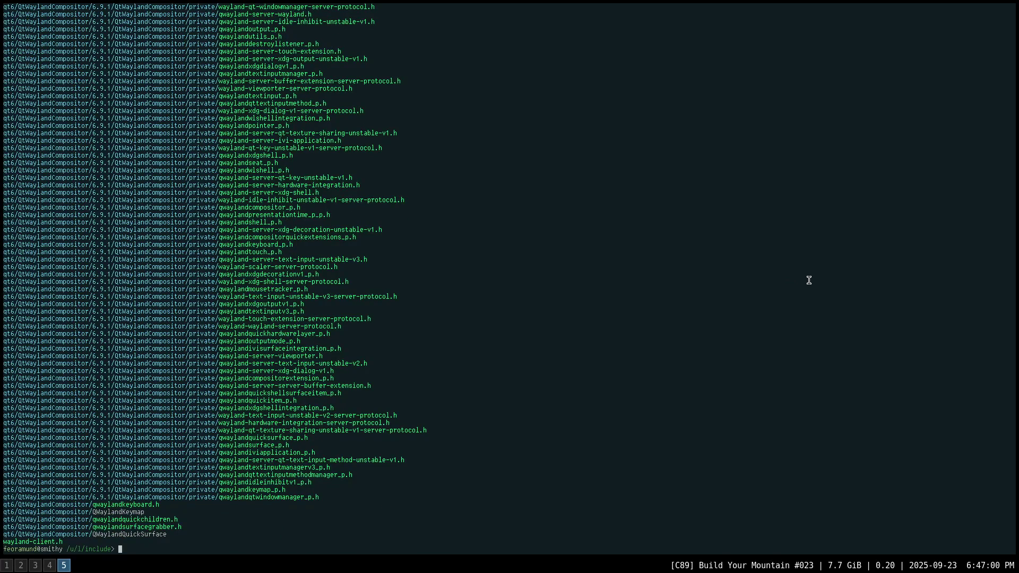
View wayland-client.h in less, then quit the pager.
text(less waylan)
key(Right)
key(Return)
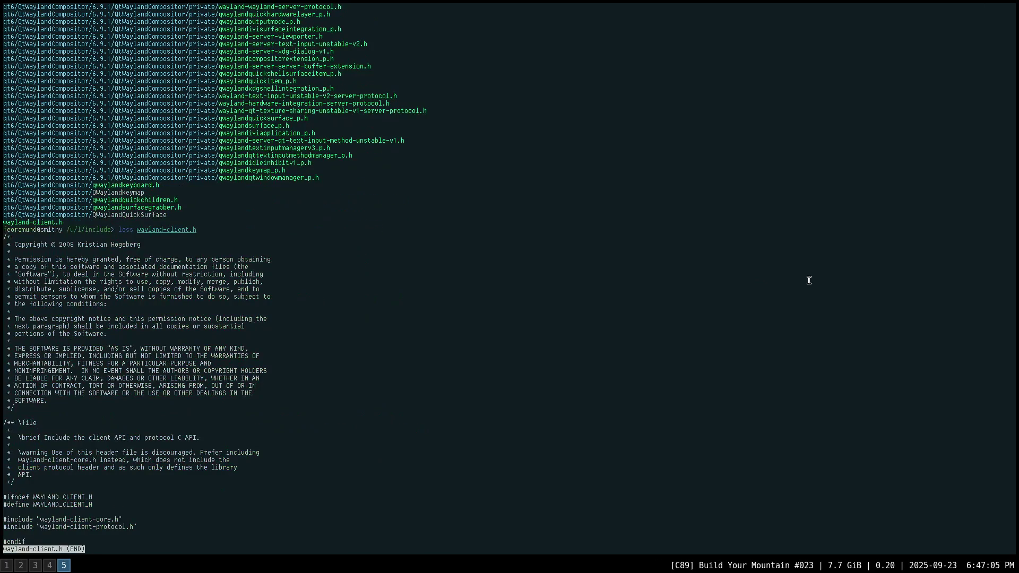
key(q)
Edit the previous command to open wayland-client-protocol.h in less.
key(Up)
key(Left)
key(Left)
text(-protocol)
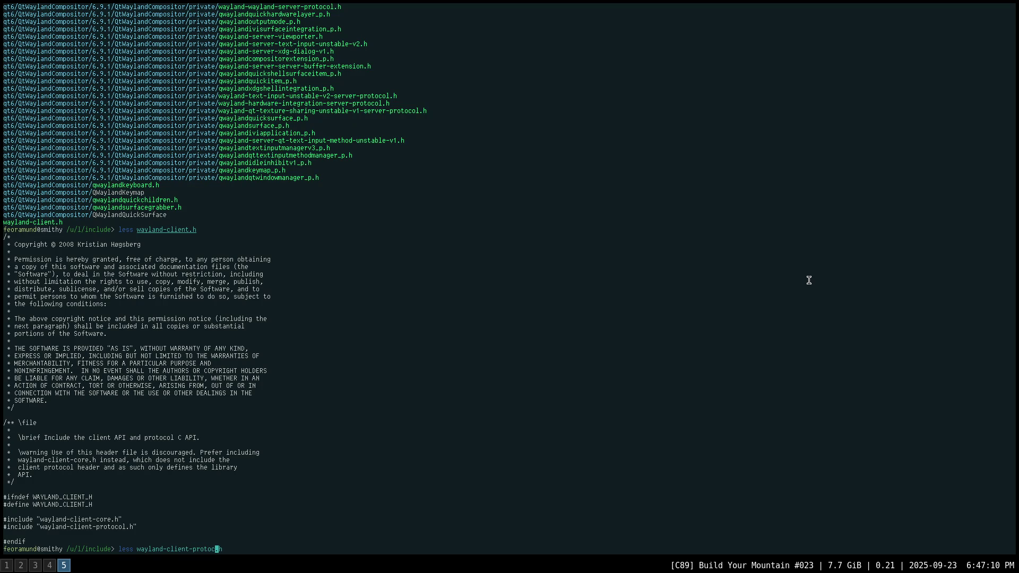
key(Return)
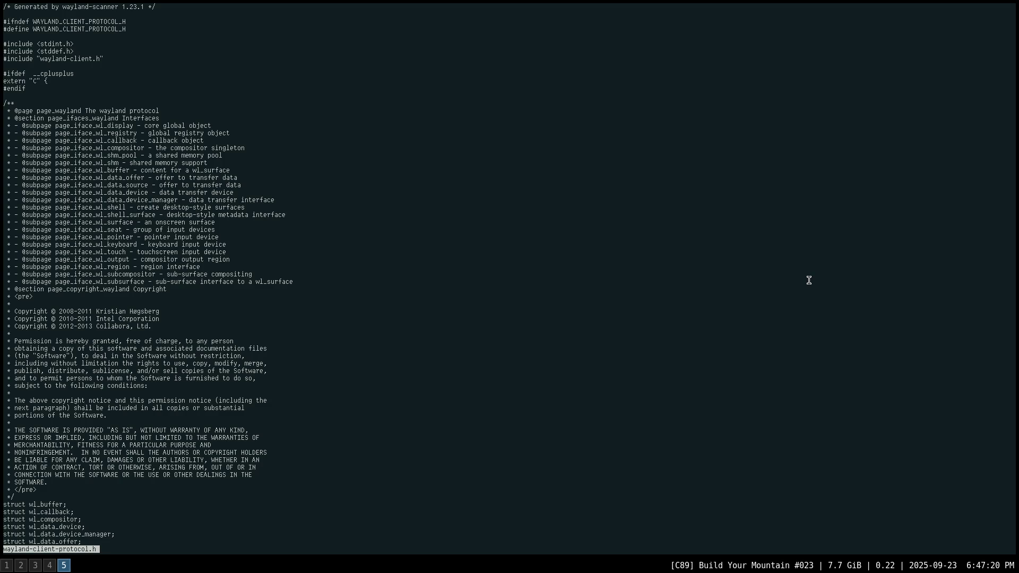
Scroll through the header's interface comments down to wl_compositor, wl_shm_pool and wl_shm.
scroll(809, 280, down, 9)
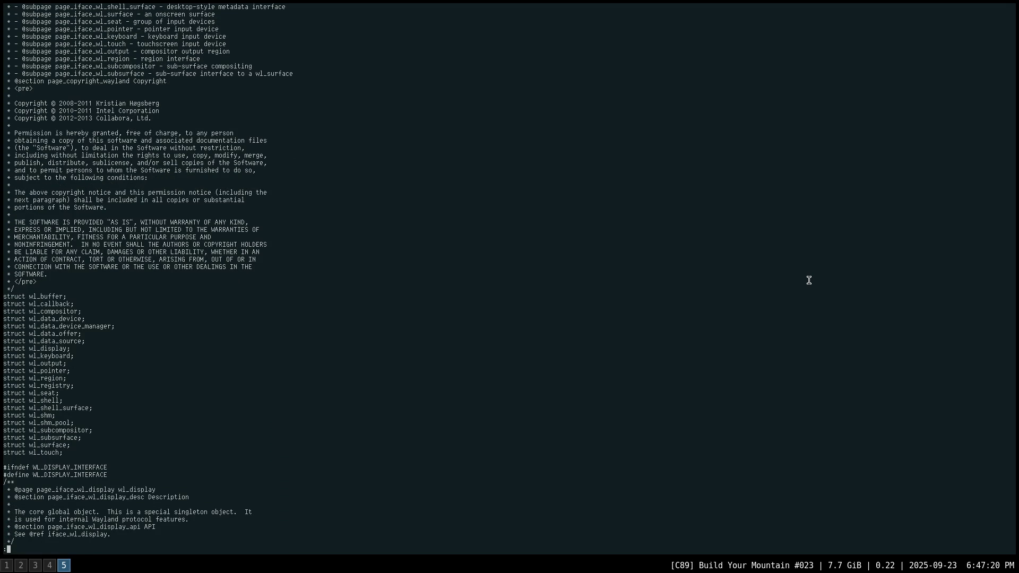
scroll(809, 280, down, 5)
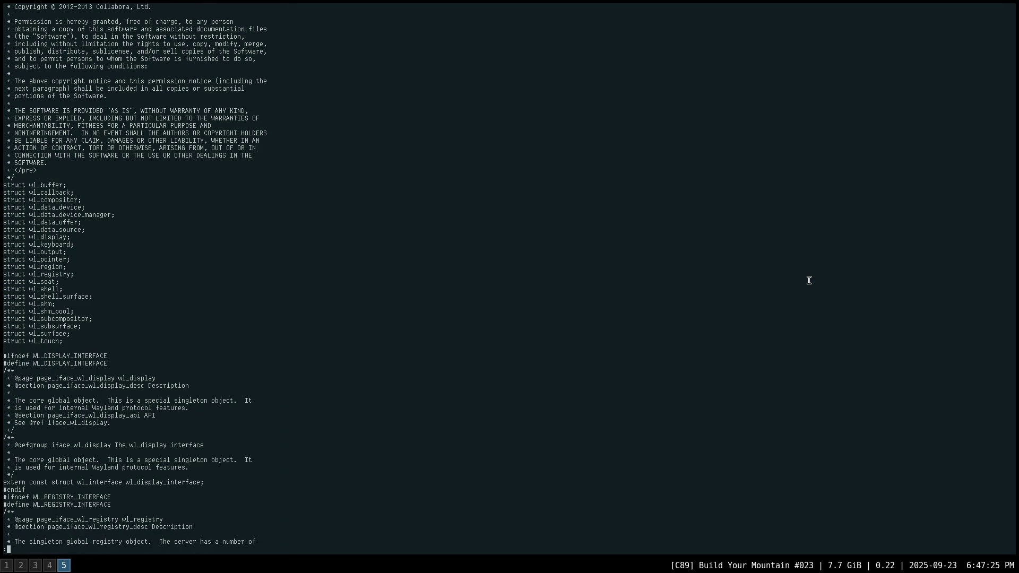
scroll(808, 279, down, 5)
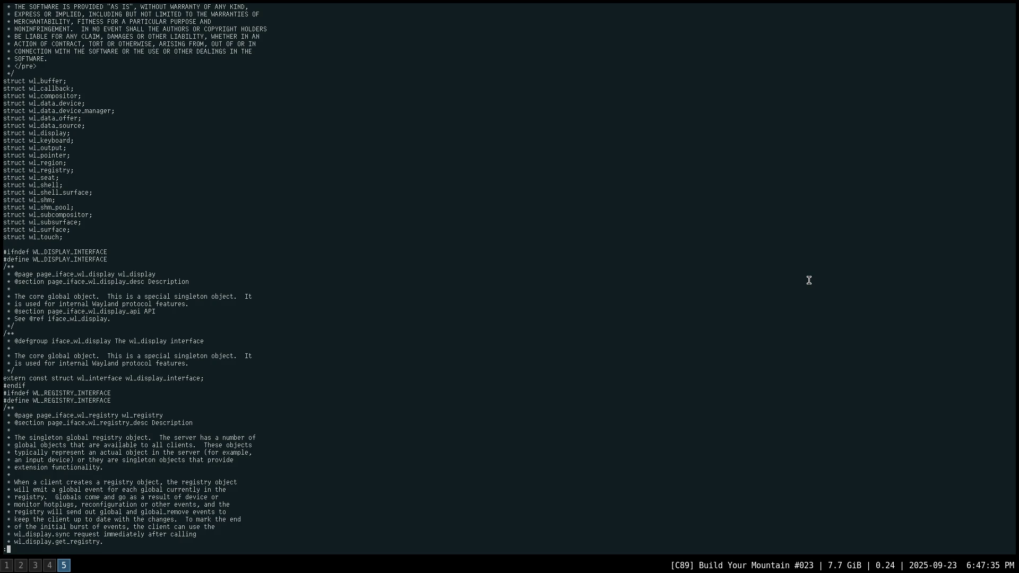
scroll(809, 279, down, 3)
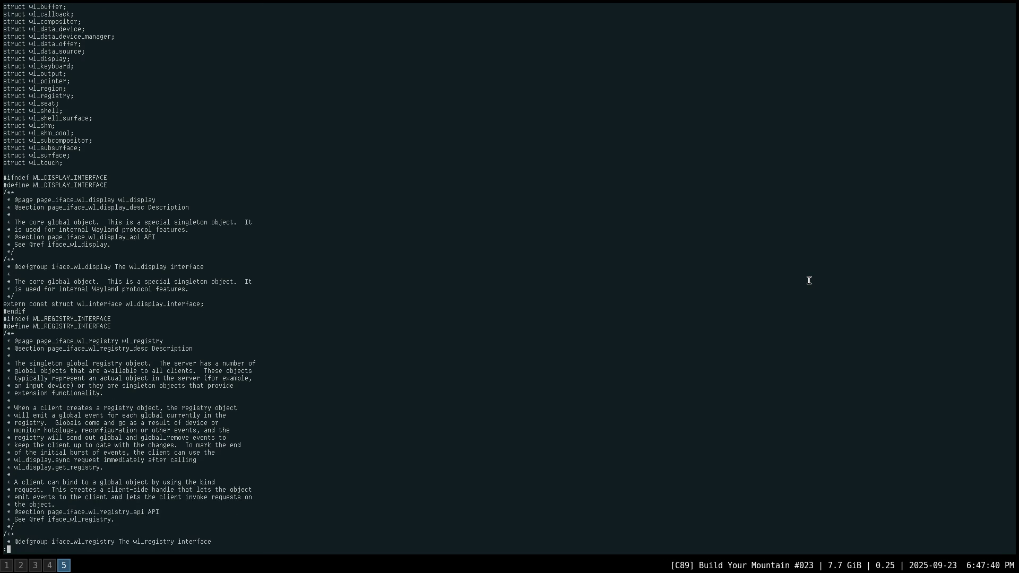
scroll(809, 279, down, 6)
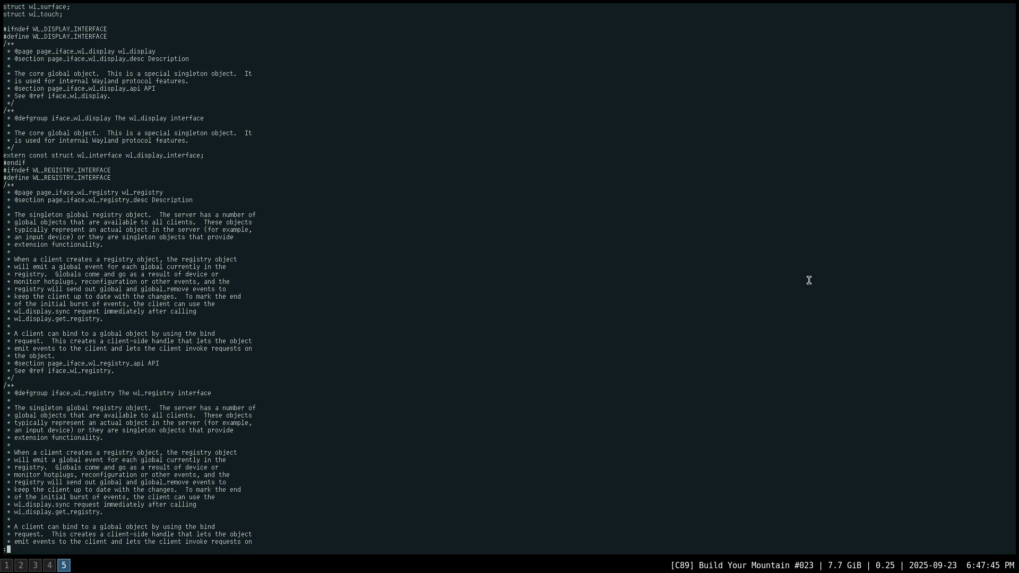
scroll(809, 279, down, 10)
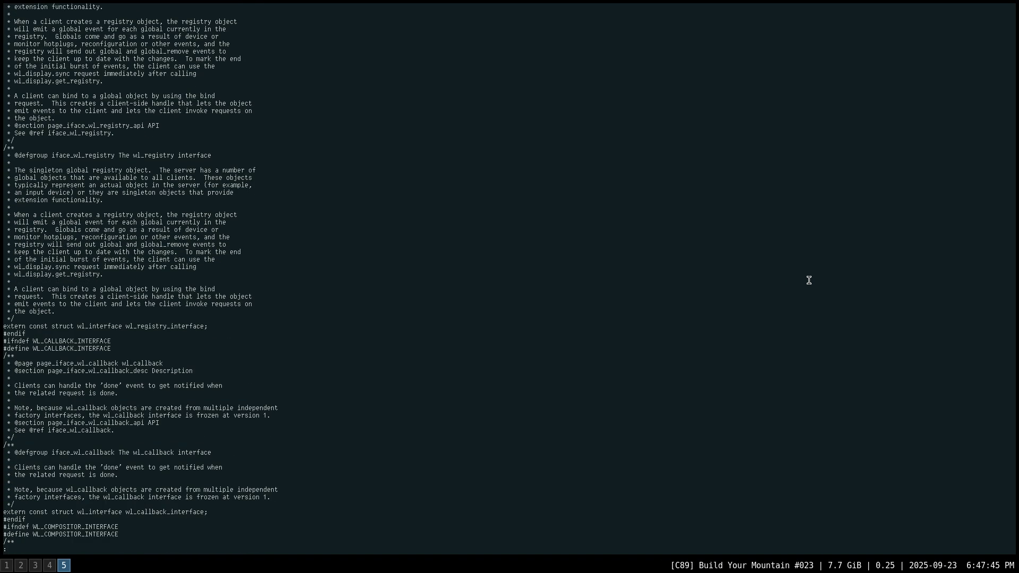
scroll(808, 280, down, 5)
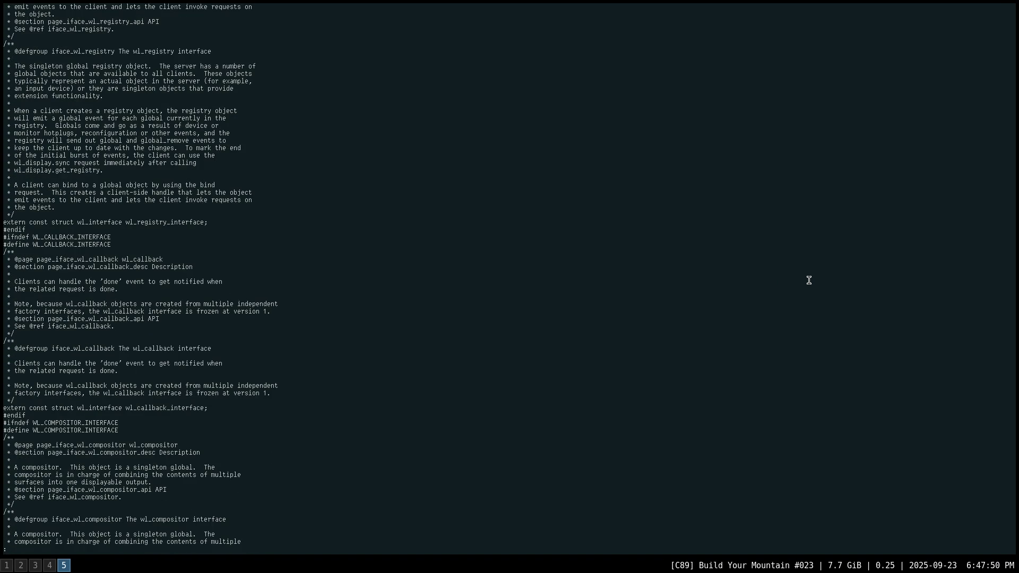
scroll(808, 279, down, 8)
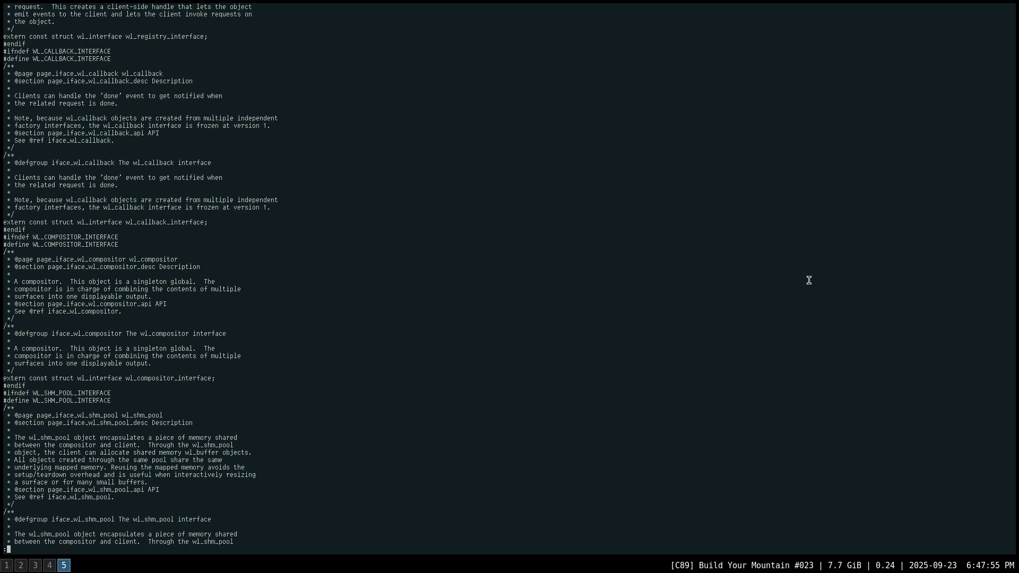
scroll(808, 280, down, 10)
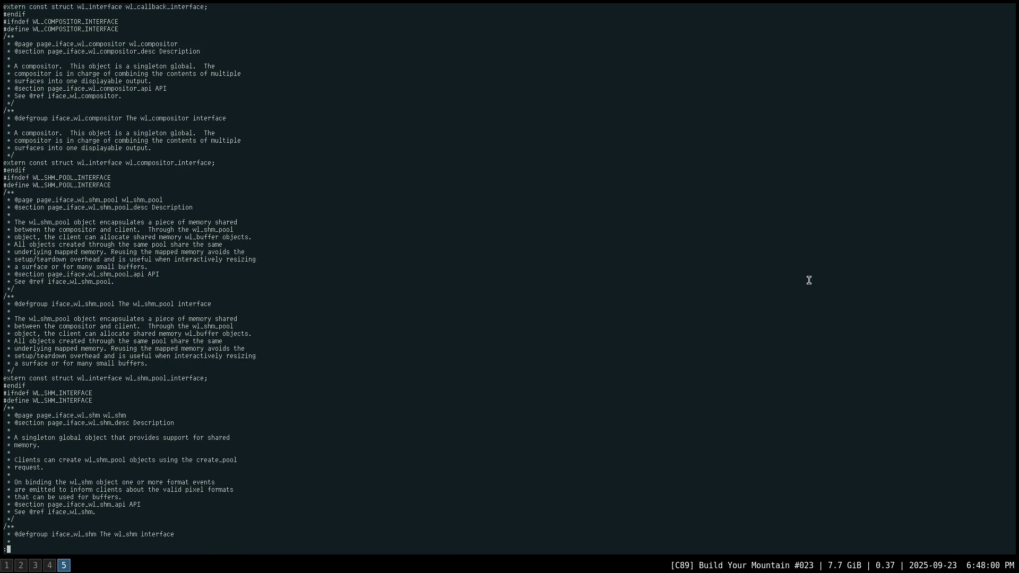
scroll(809, 279, down, 19)
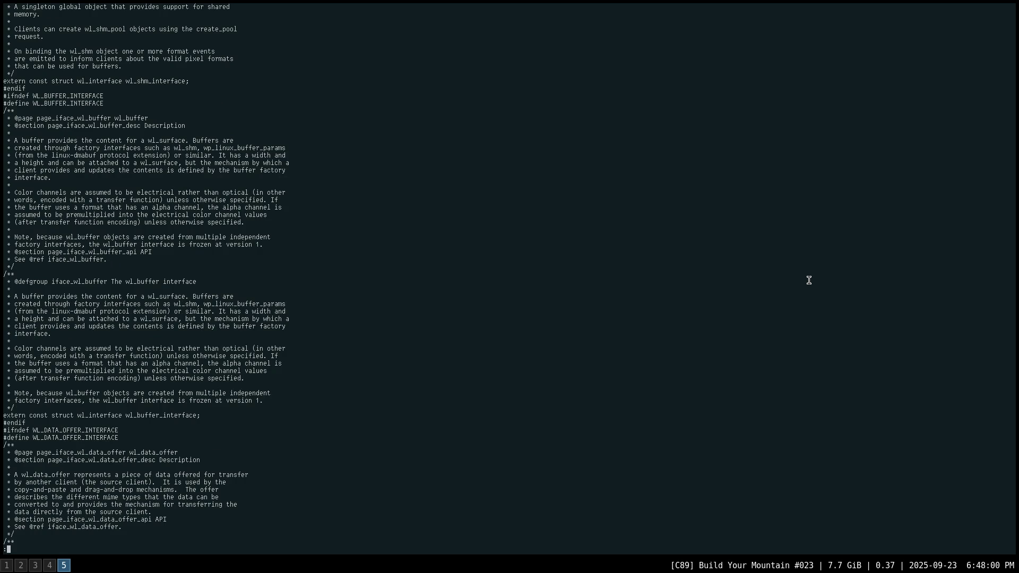
Page through the wl_display and wl_registry functions to wl_compositor_create_surface and wl_compositor_create_region.
key(space)
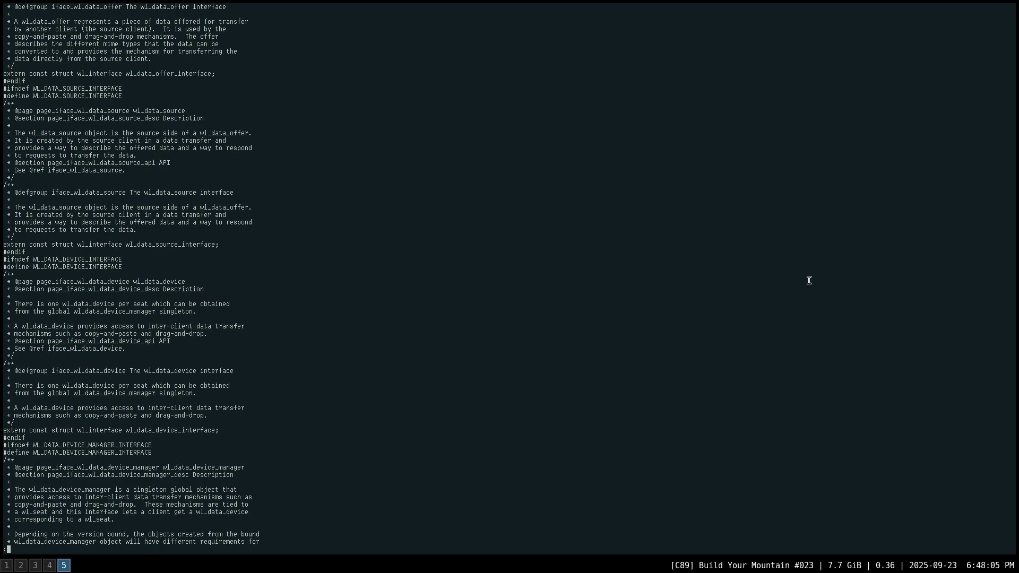
key(space)
key(space)
key(space)
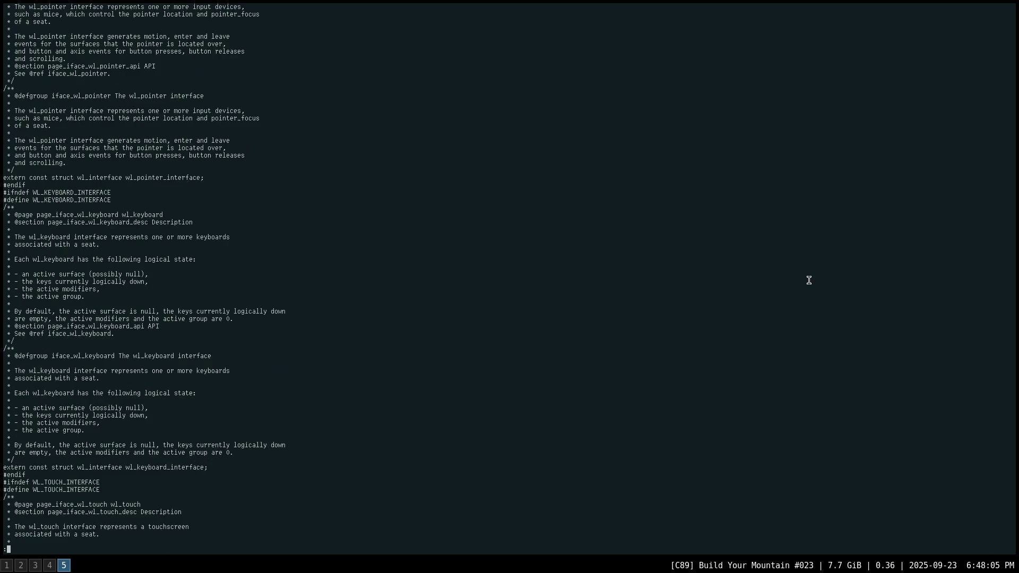
key(space)
key(space)
key(space)
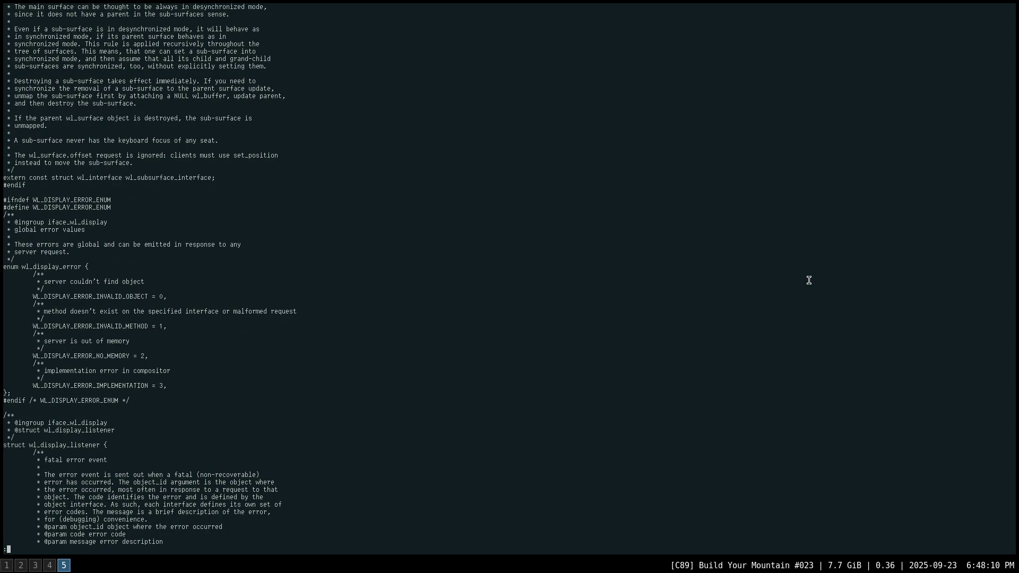
key(space)
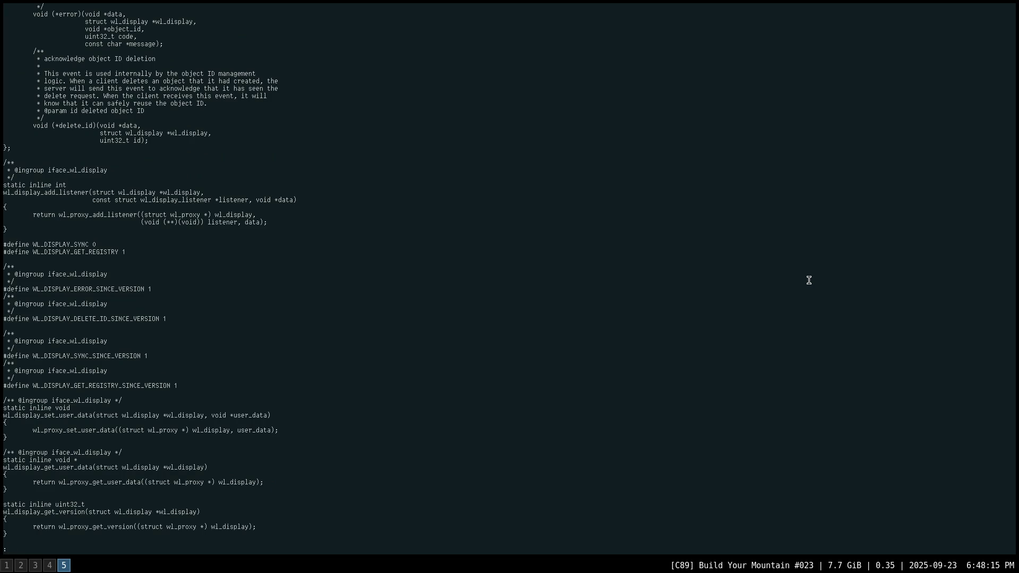
key(space)
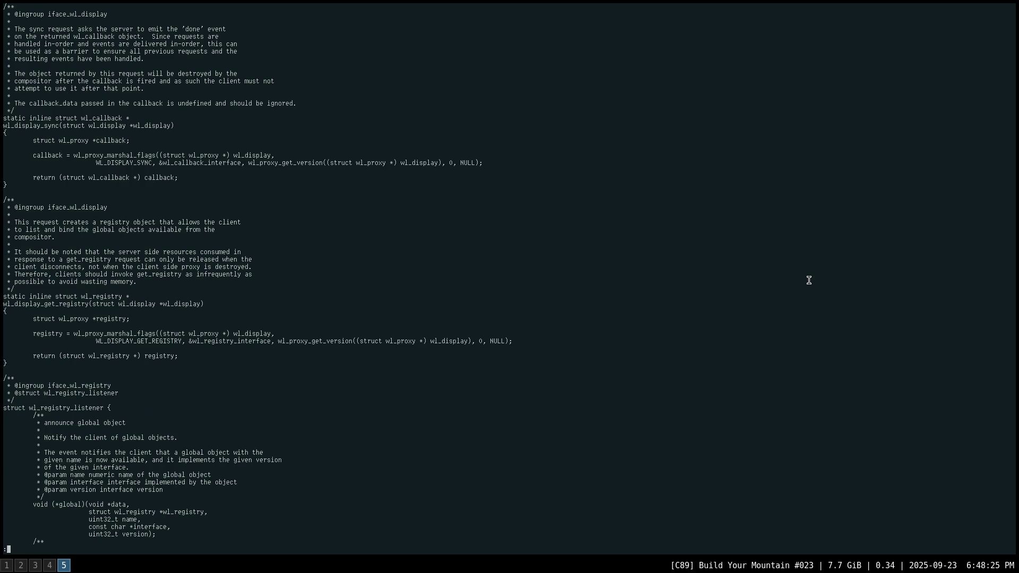
key(space)
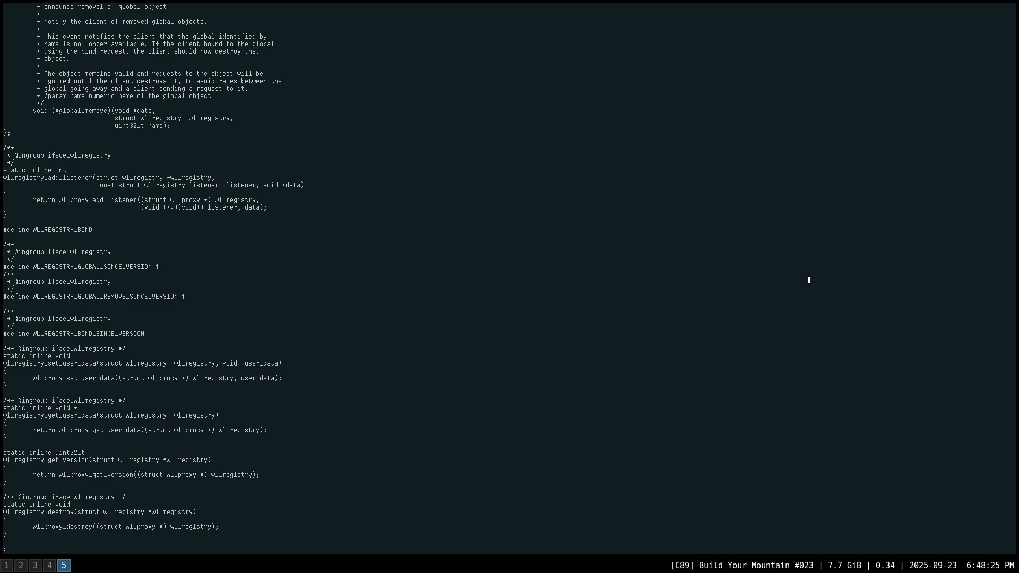
key(space)
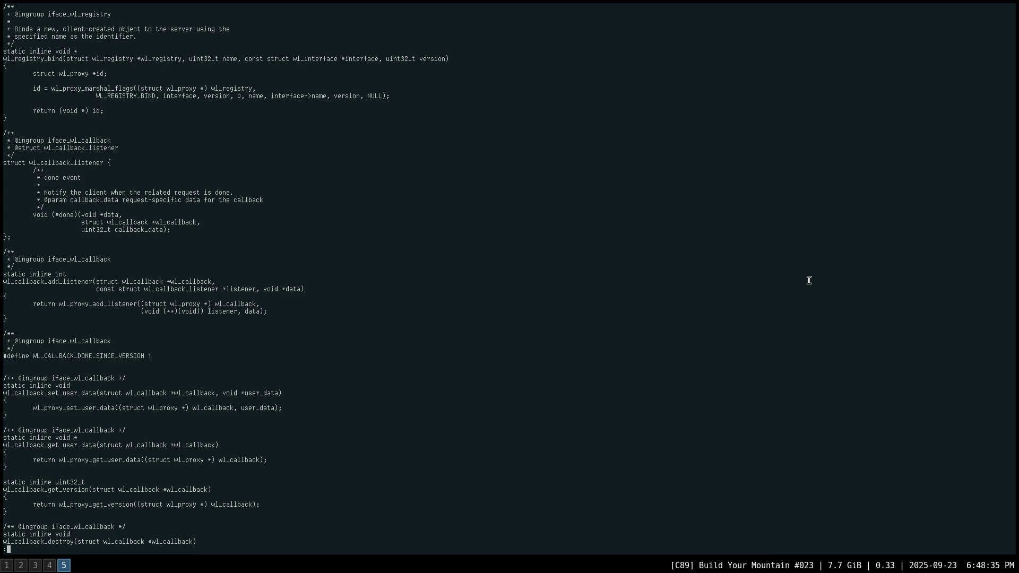
key(space)
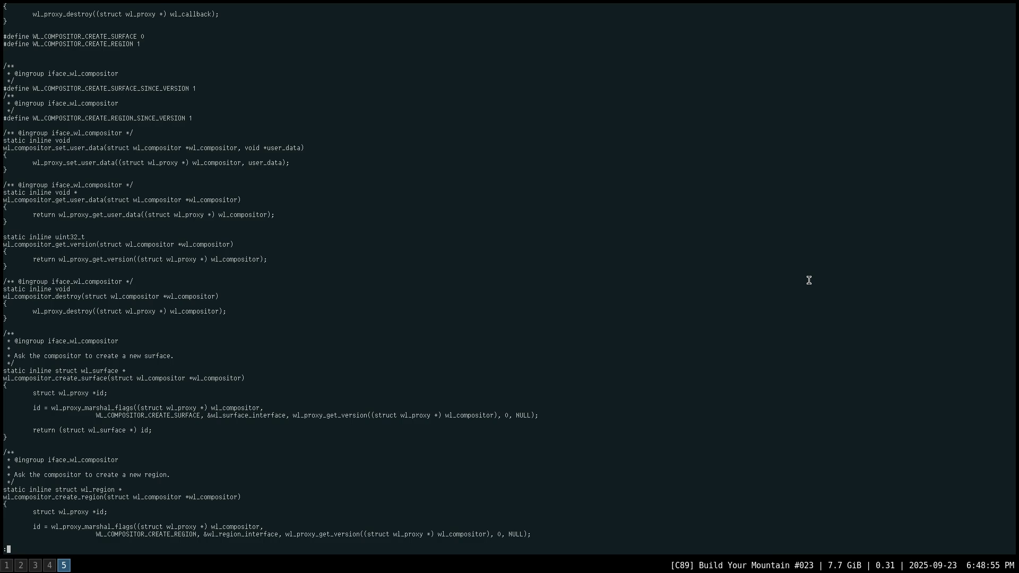
Read past wl_shm_pool to the wl_shm_error and wl_shm_format enums, then open a side shell.
scroll(809, 280, down, 7)
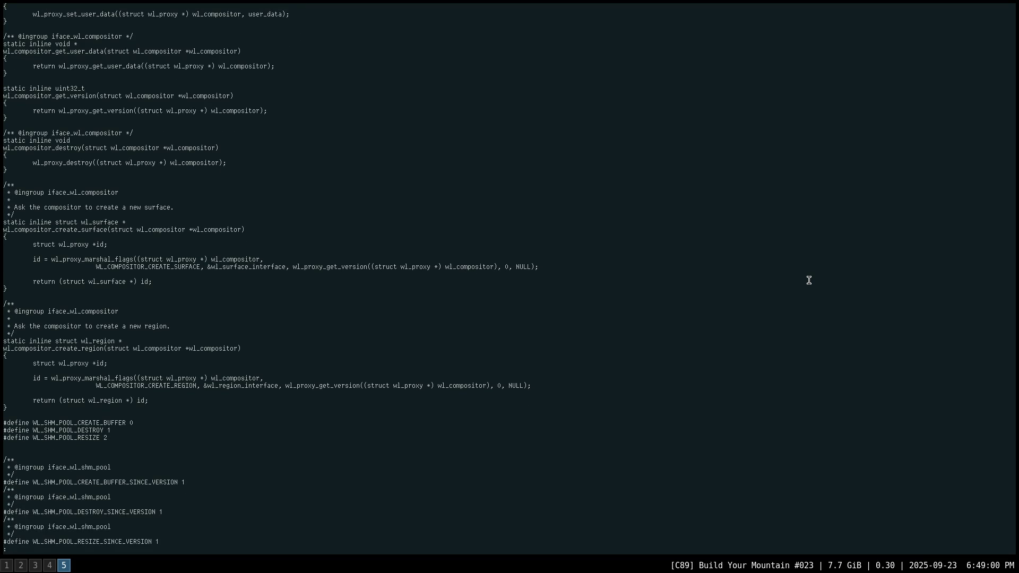
scroll(809, 280, down, 2)
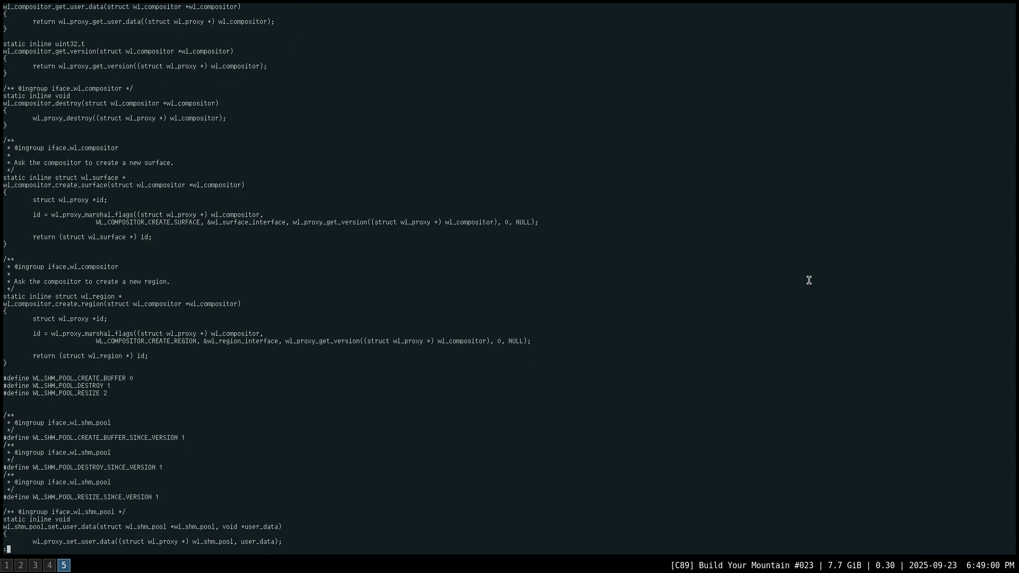
scroll(808, 280, down, 5)
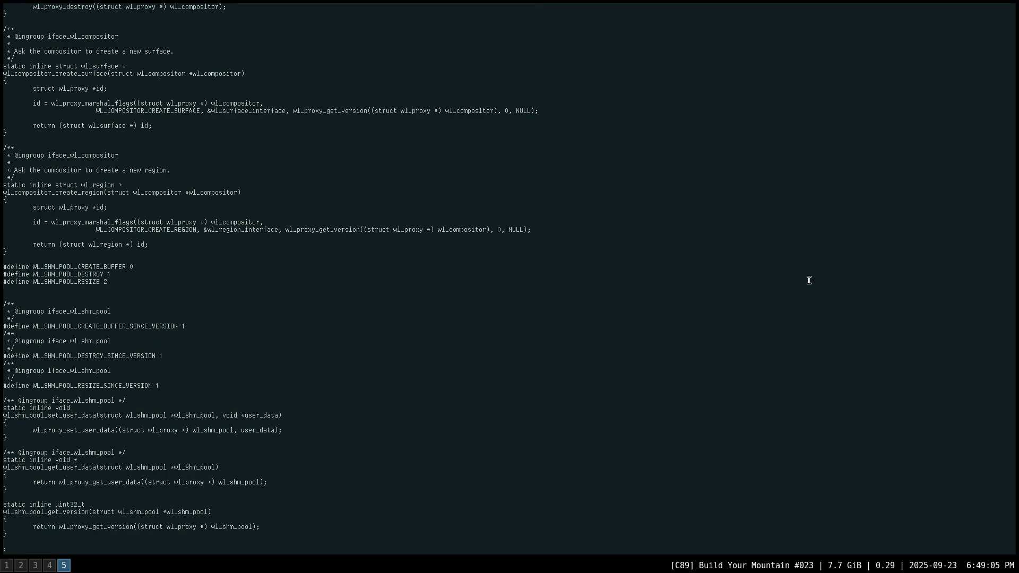
scroll(808, 280, down, 3)
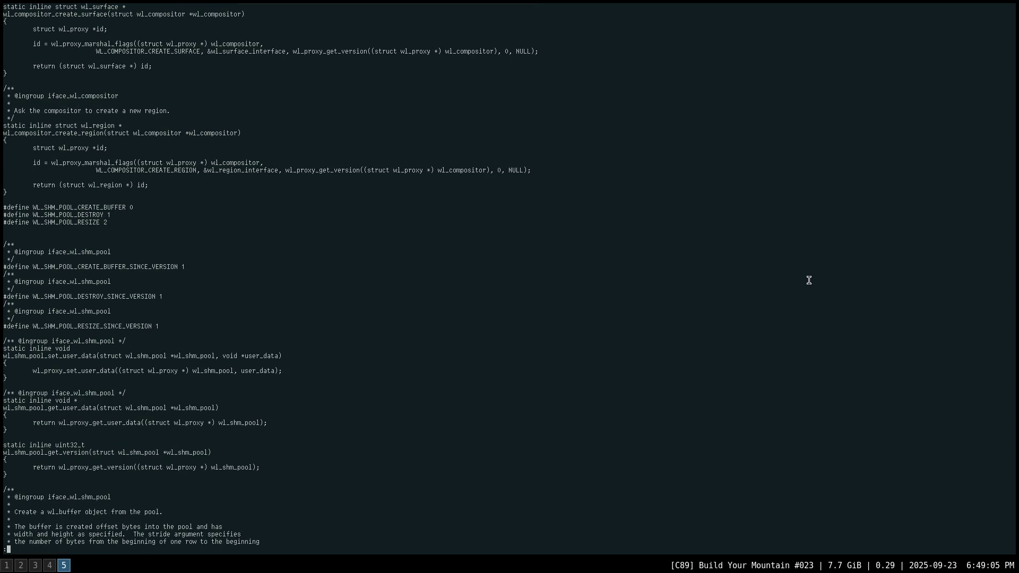
scroll(808, 280, down, 5)
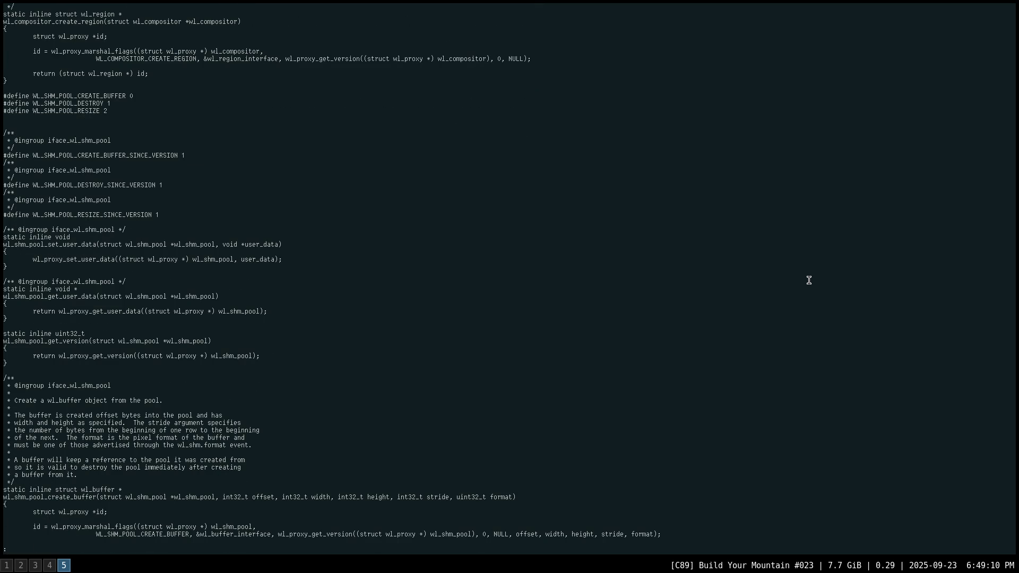
scroll(809, 280, down, 10)
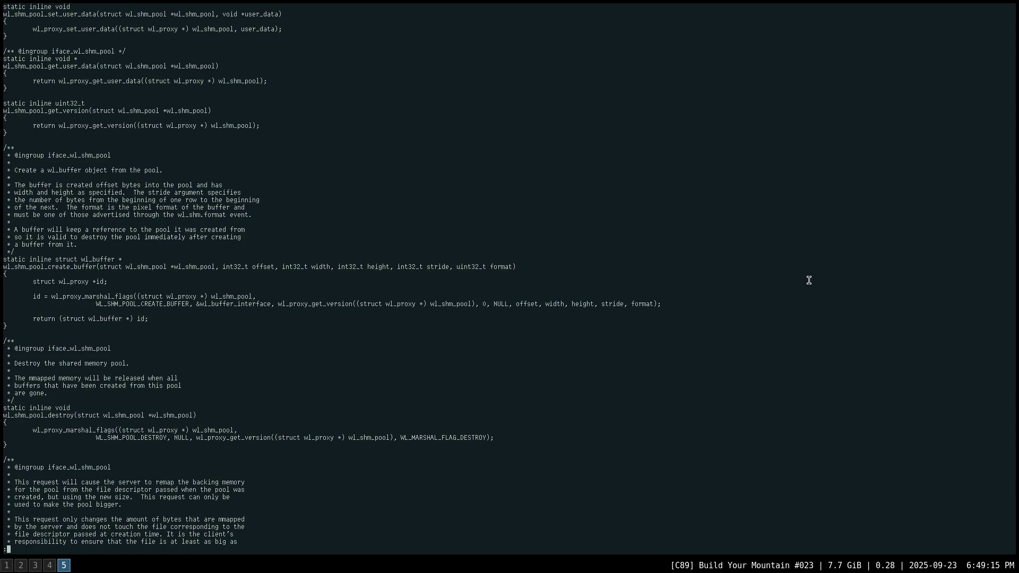
key(space)
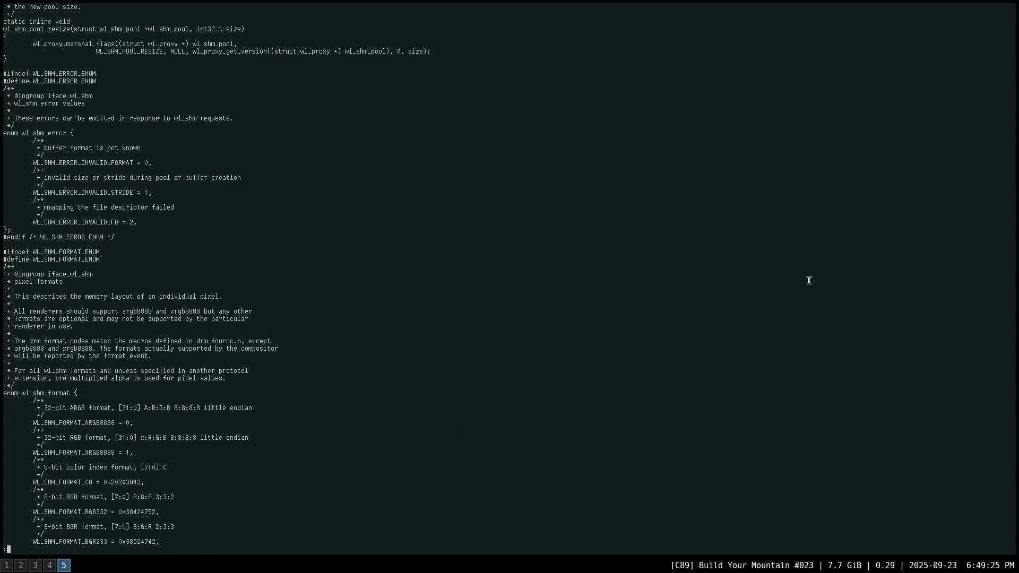
scroll(808, 280, down, 3)
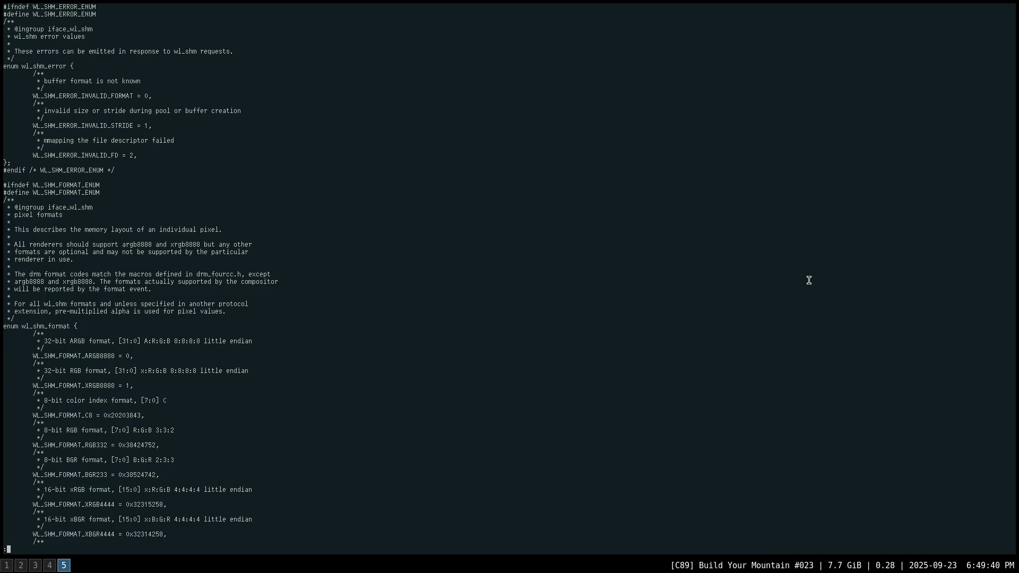
key(super+Return)
Change into /usr/local/include and search for drm_fourcc with fd.
text(cd)
key(Right)
key(ctrl+w)
text(include)
key(Return)
text(fd drm_)
text(fourcc)
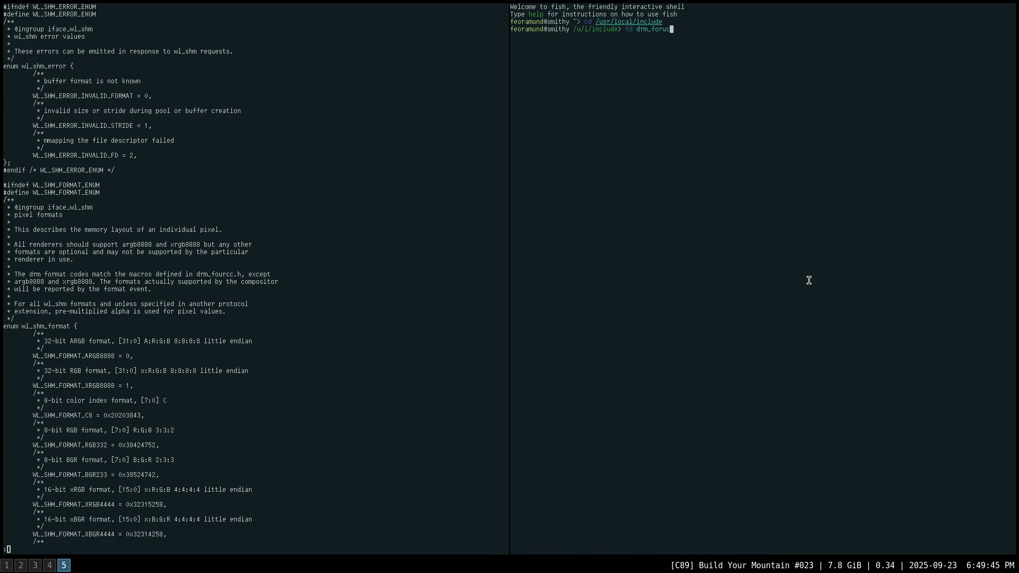
key(Return)
Open libdrm/drm_fourcc.h in less and scroll through its DRM_FORMAT defines.
text(less lib)
text(drm/dr)
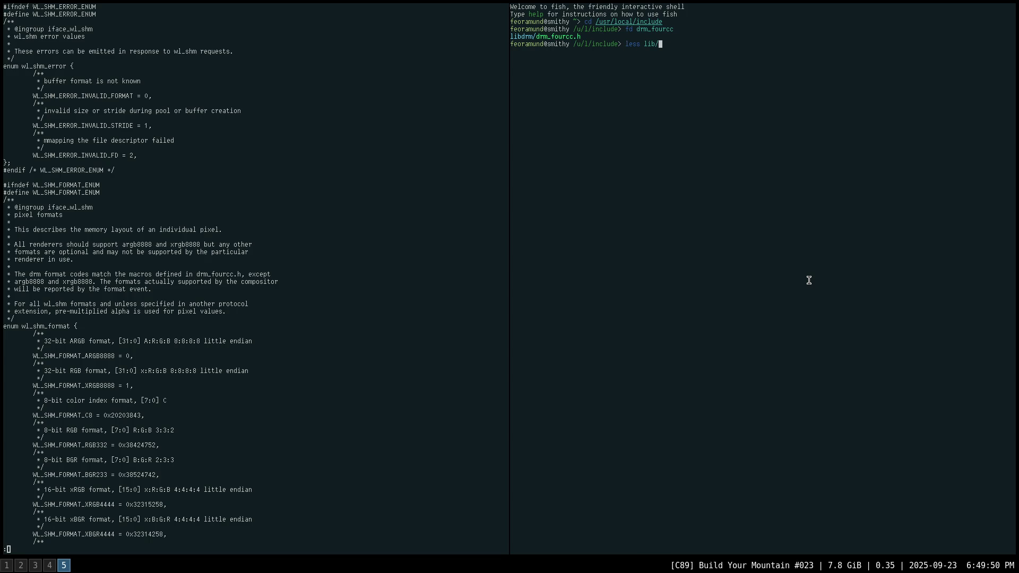
text(m_fourcc.h)
key(Return)
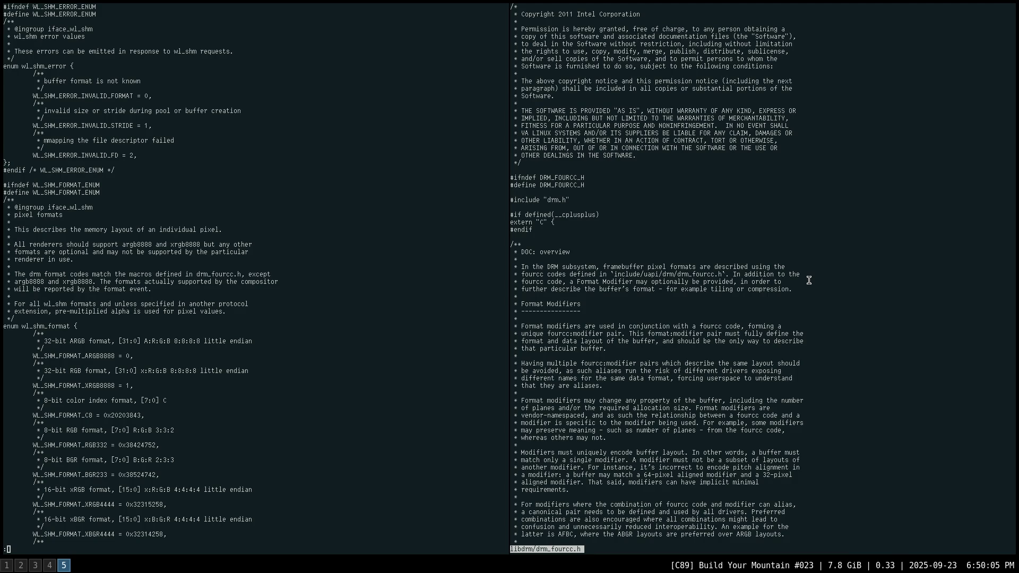
scroll(808, 280, down, 5)
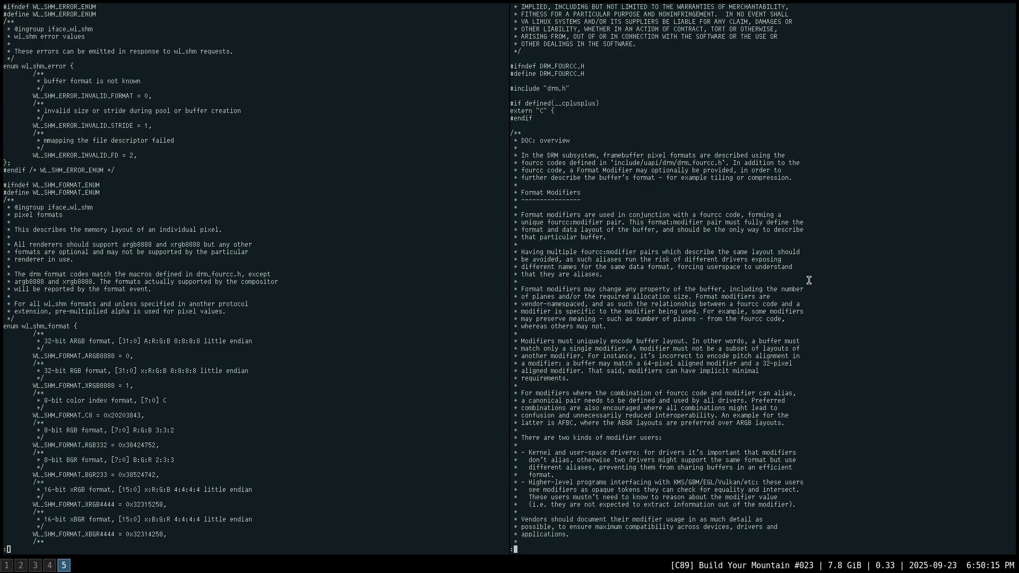
scroll(809, 280, down, 10)
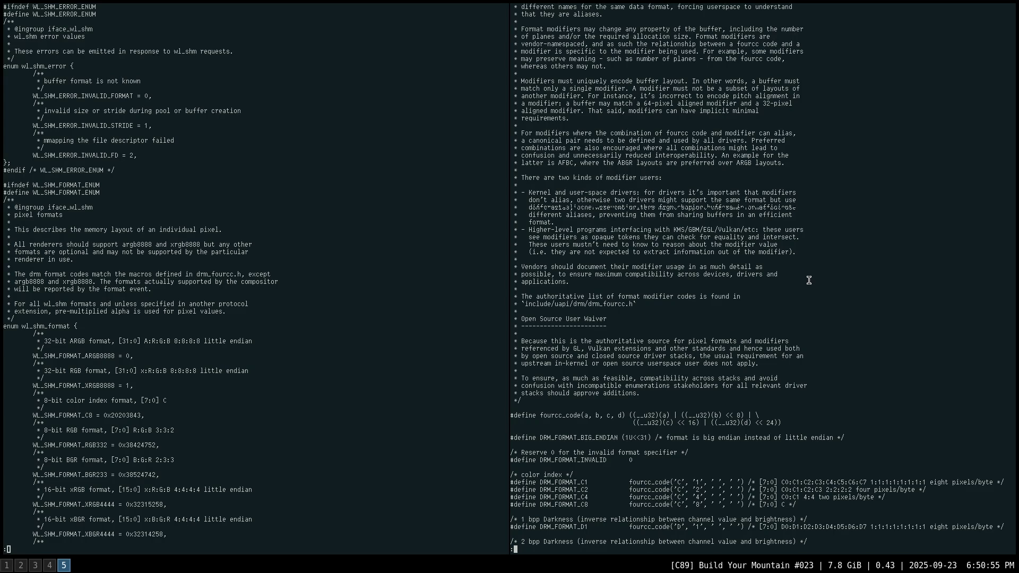
scroll(808, 280, down, 3)
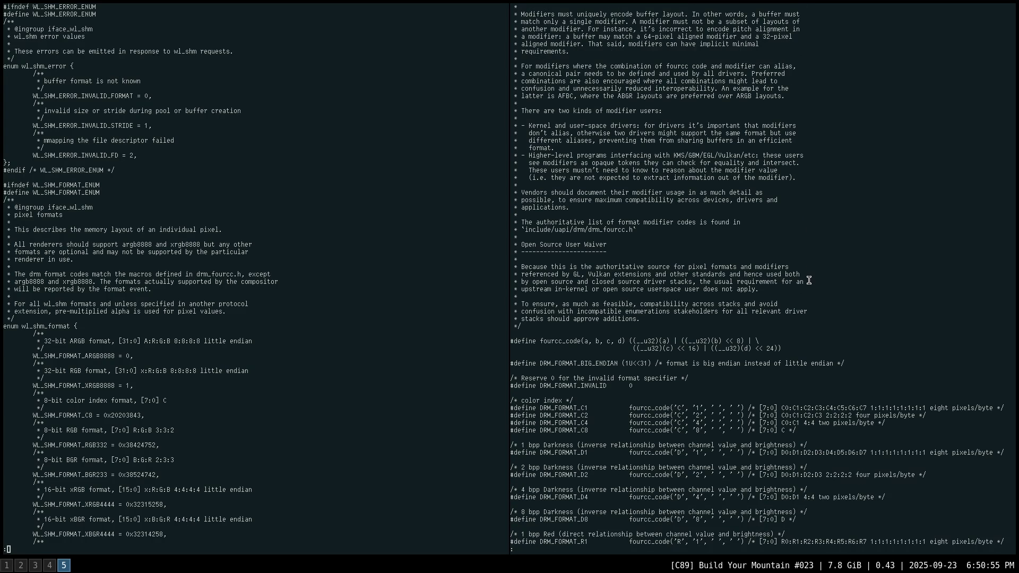
scroll(809, 279, down, 2)
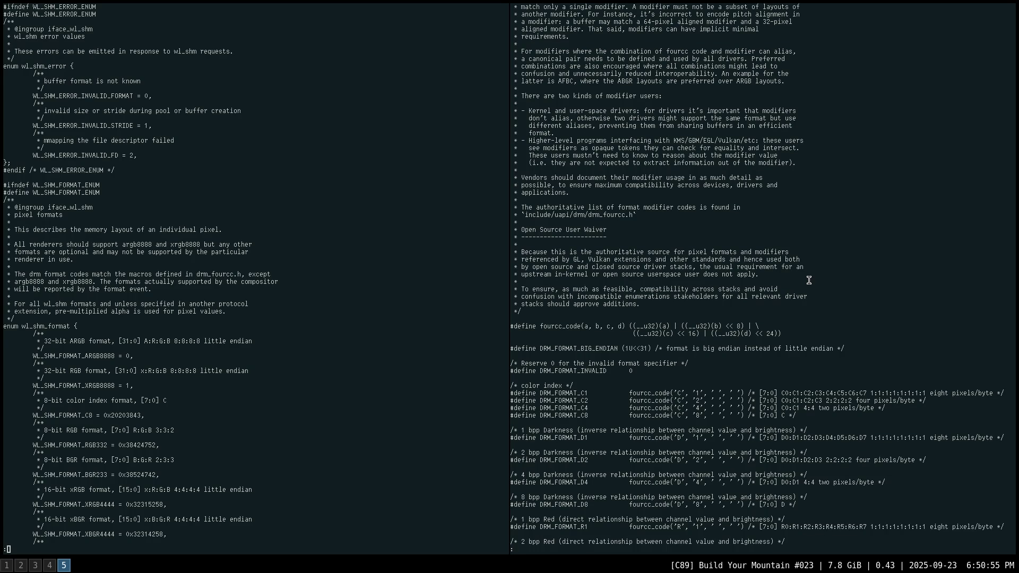
scroll(809, 279, up, 5)
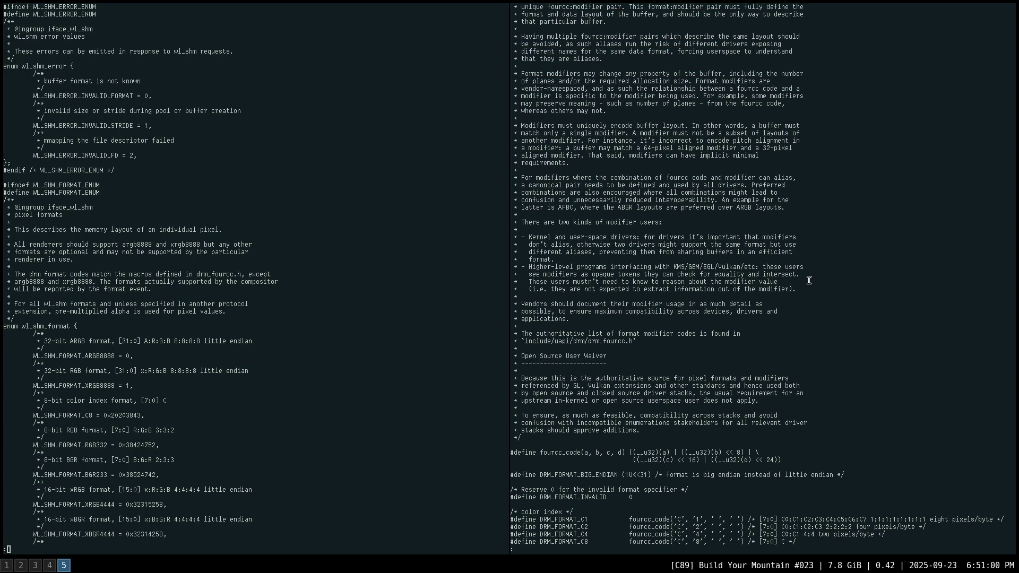
key(super+2)
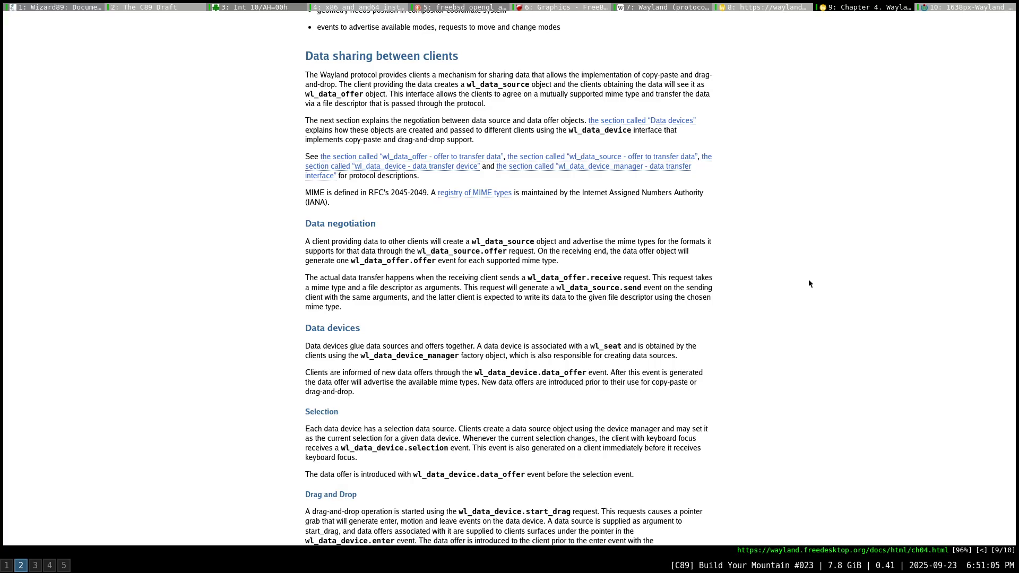
Open Wikipedia's EGL page in a new tab and follow the EGL (API) link.
key(shift+o)
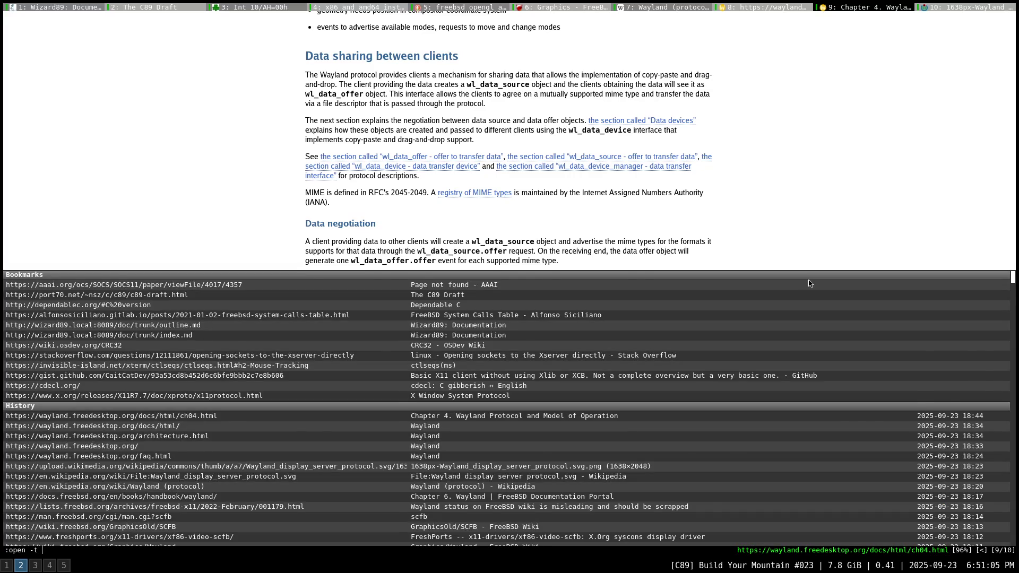
text(wikiped)
key(Tab)
key(Tab)
key(Tab)
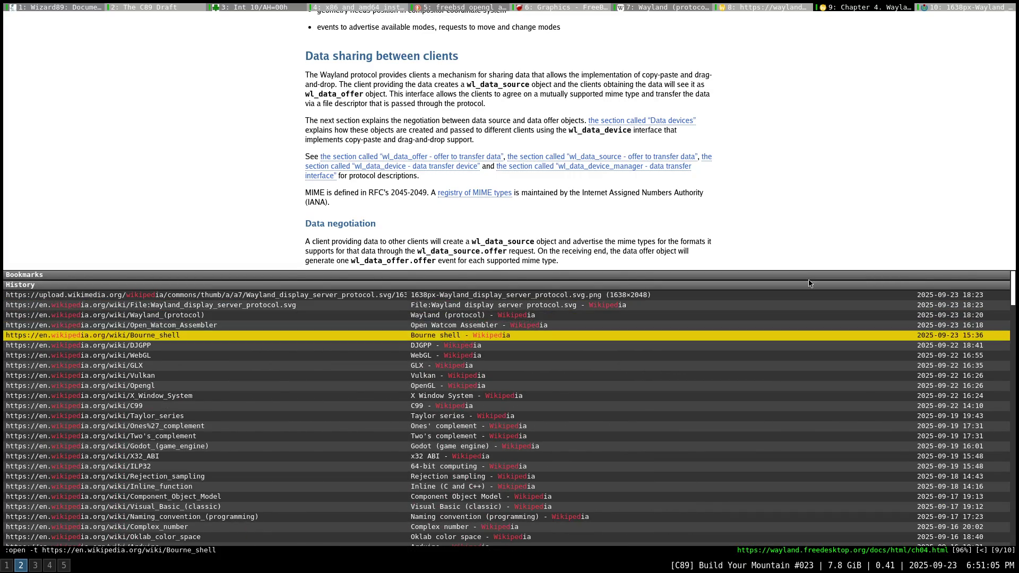
key(BackSpace)
key(BackSpace)
key(BackSpace)
text(EGL)
key(Return)
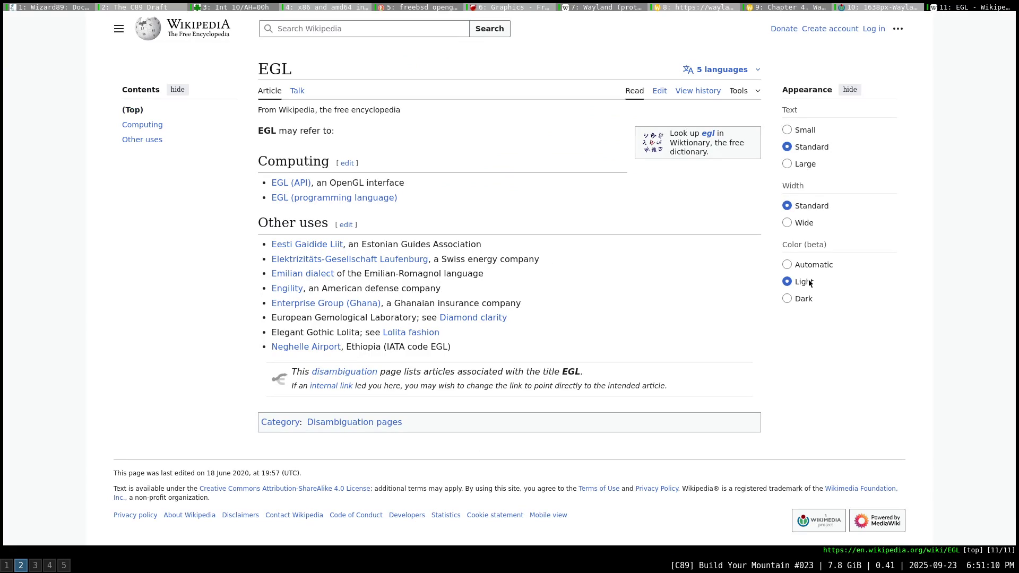
text(fsd)
Search DuckDuckGo for 'fourcc' in another new tab.
key(shift+o)
text(fourcc)
key(Return)
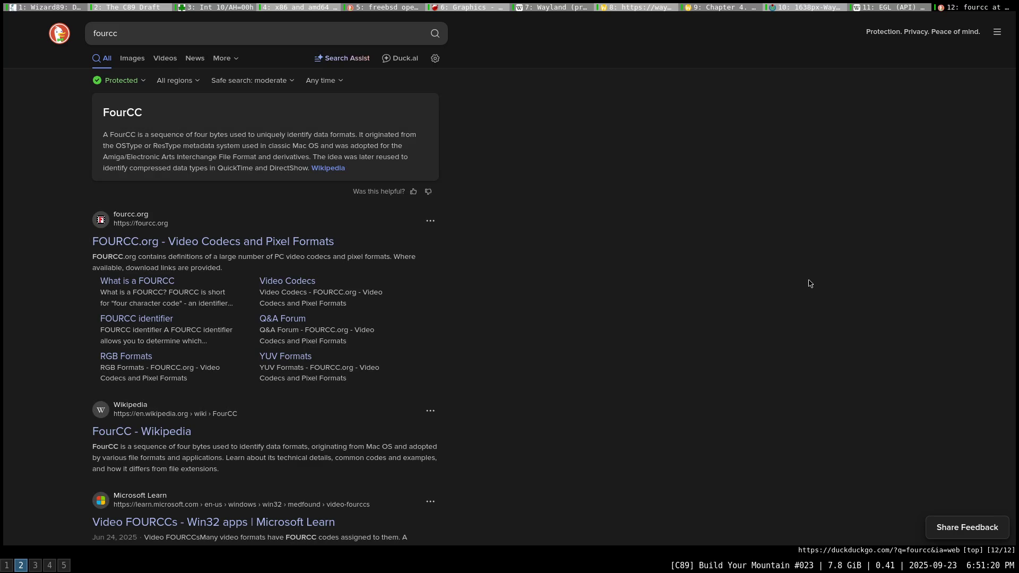
key(shift+f)
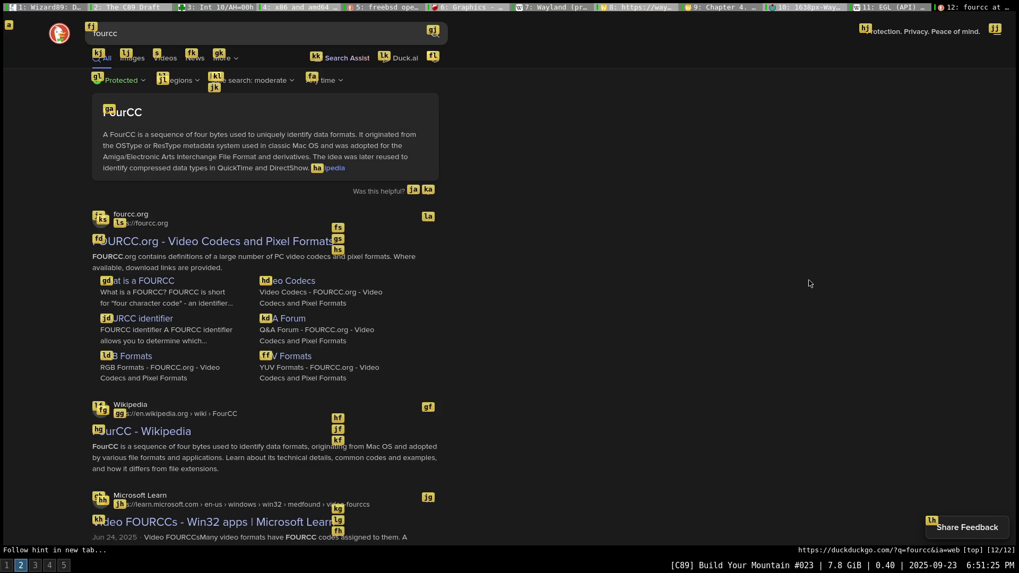
Open the FourCC Wikipedia result, read down to Common uses, then return to the fourcc results tab.
text(hg)
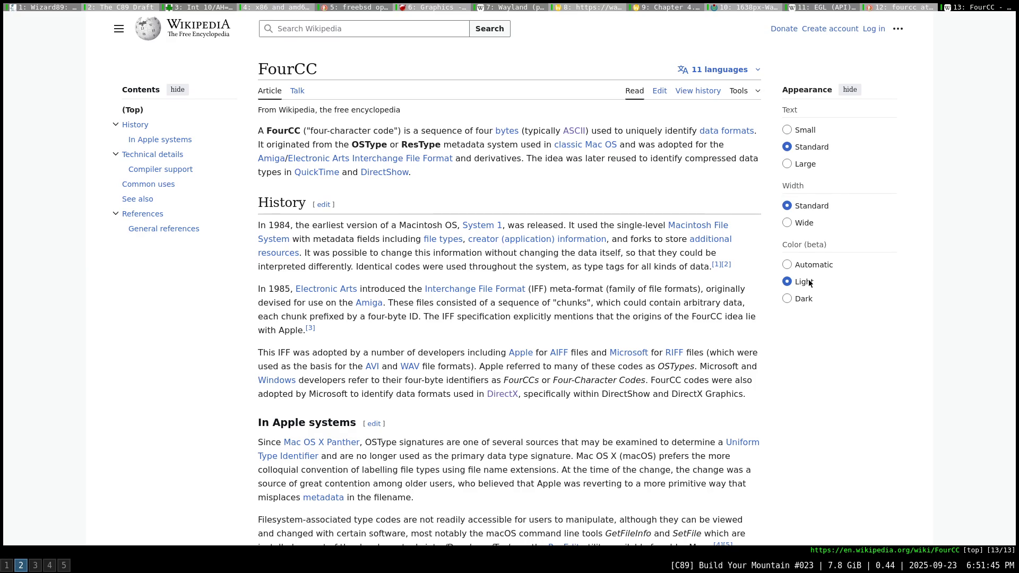
scroll(809, 283, down, 3)
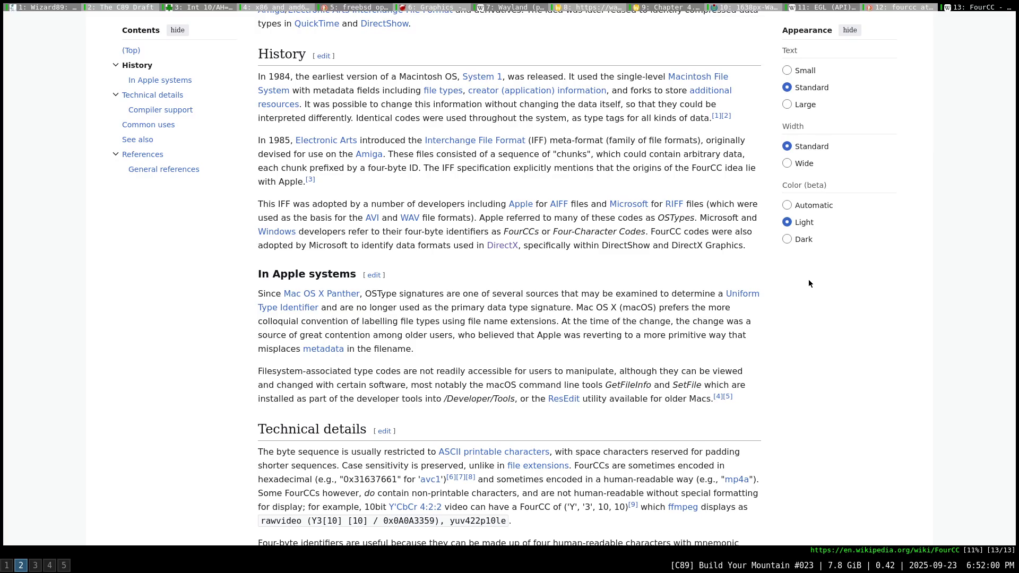
scroll(808, 280, down, 5)
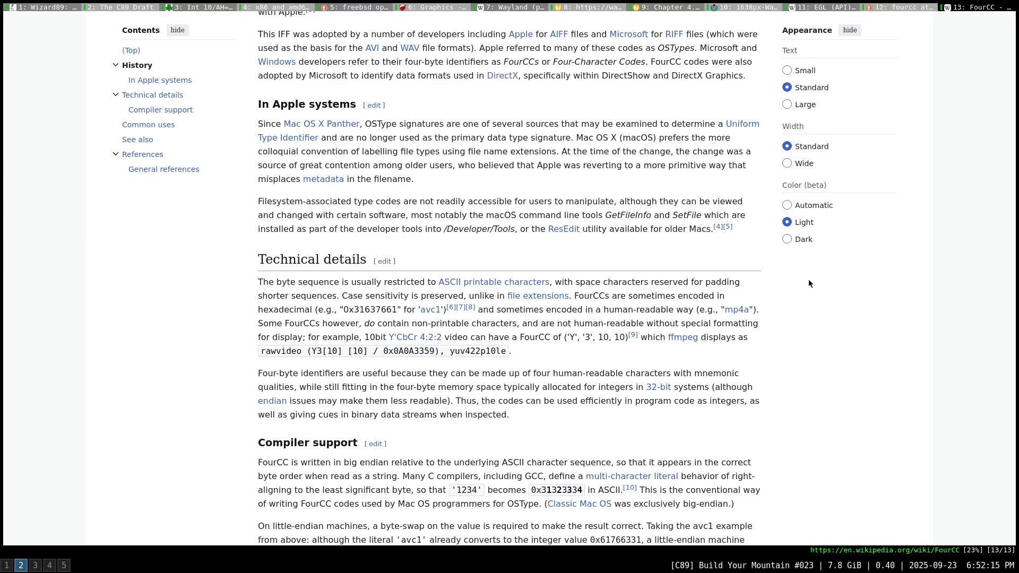
scroll(808, 283, down, 5)
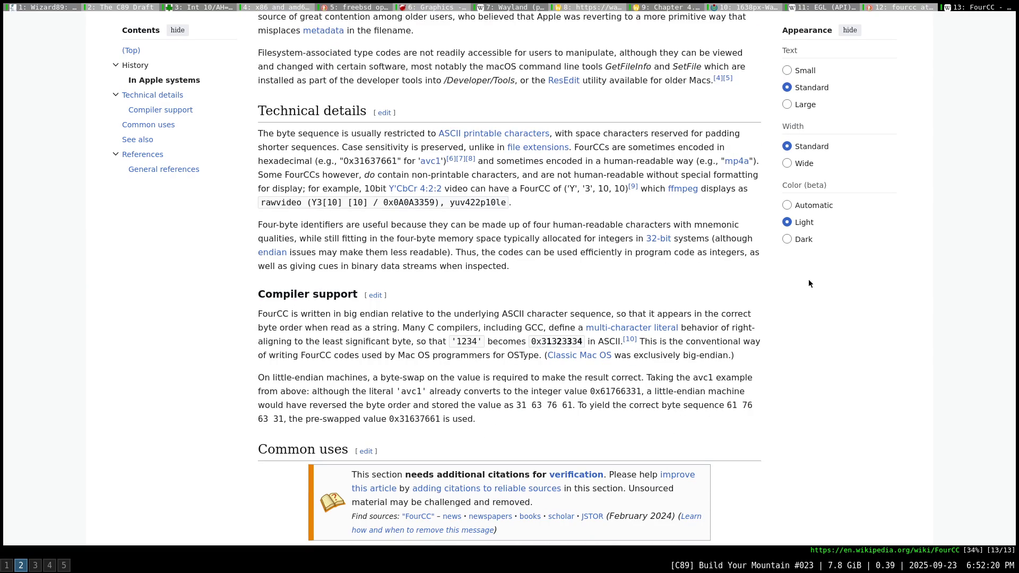
scroll(808, 283, down, 2)
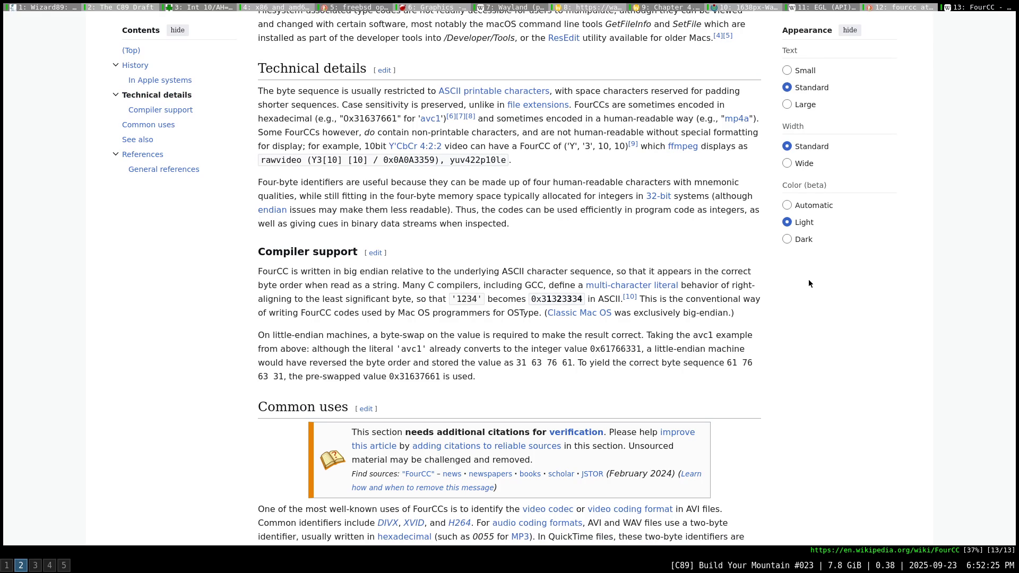
scroll(808, 282, down, 5)
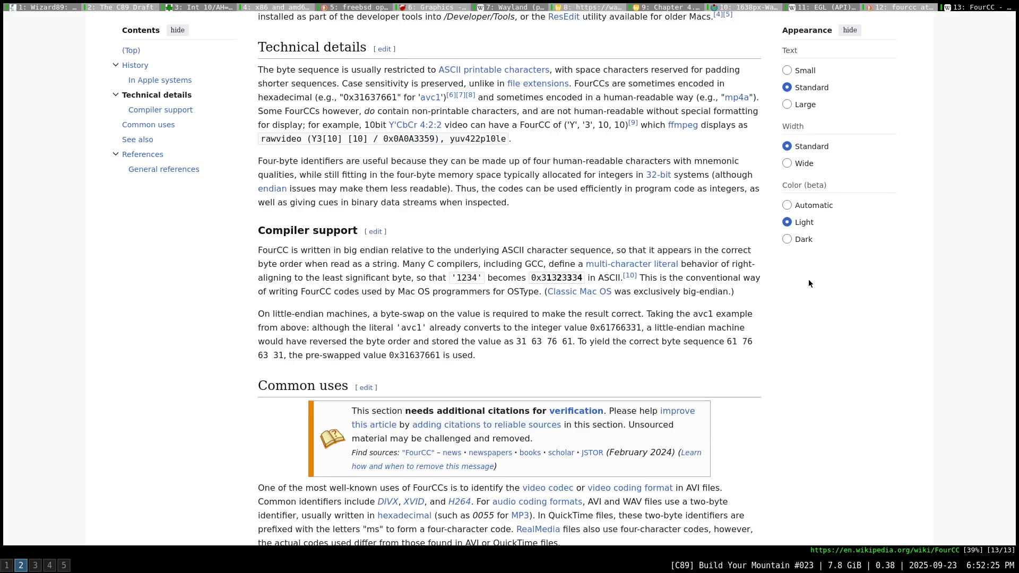
scroll(809, 283, down, 7)
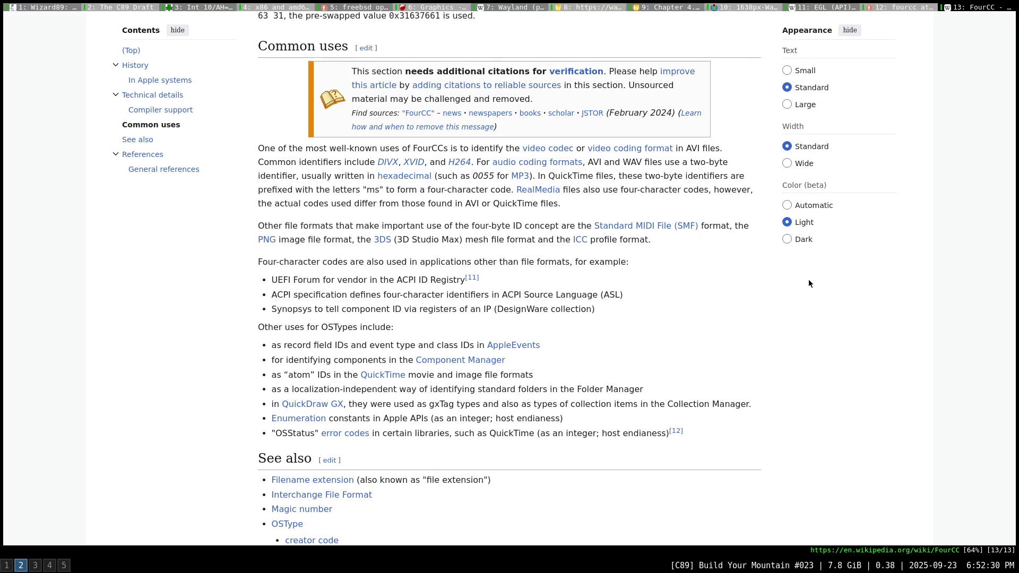
key(shift+k)
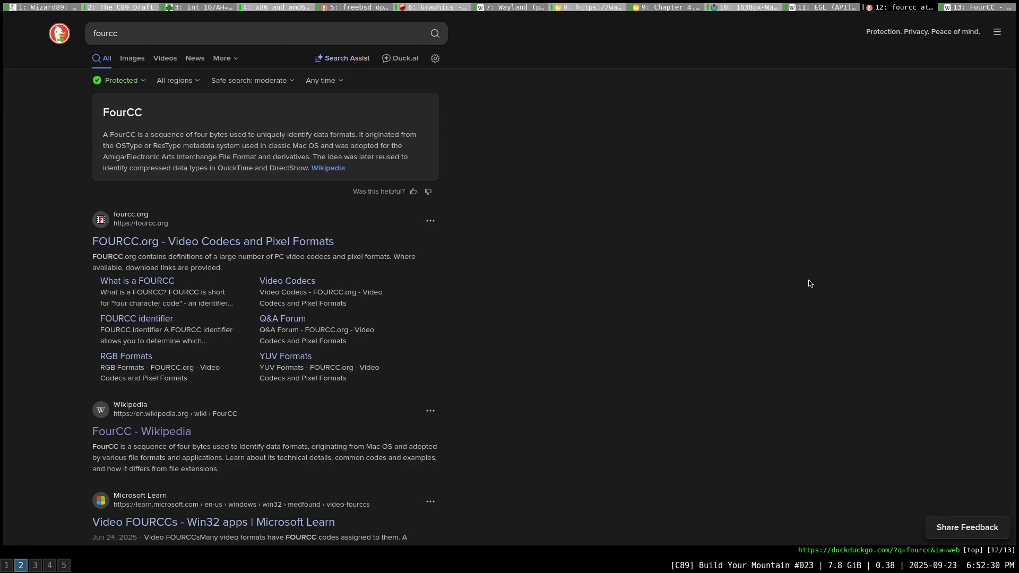
Return to the EGL (API) tab and scroll past Adoption and Implementations to See also.
key(shift+k)
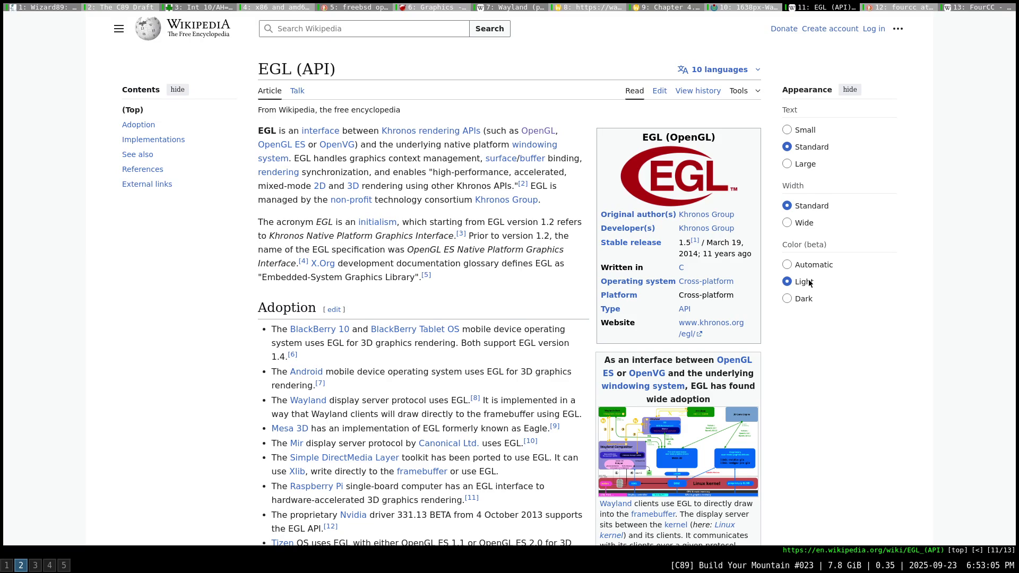
scroll(808, 283, down, 3)
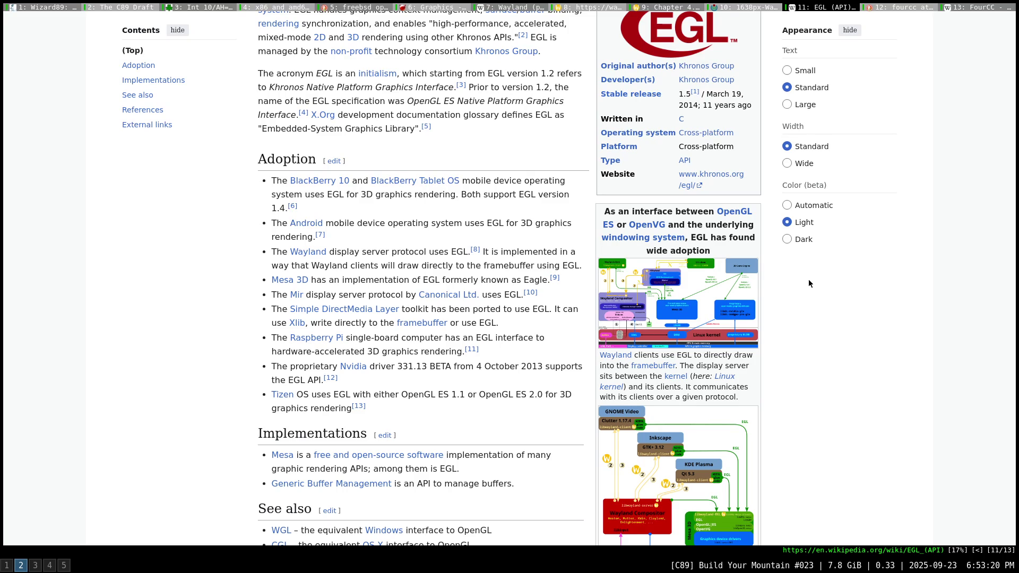
scroll(809, 283, down, 3)
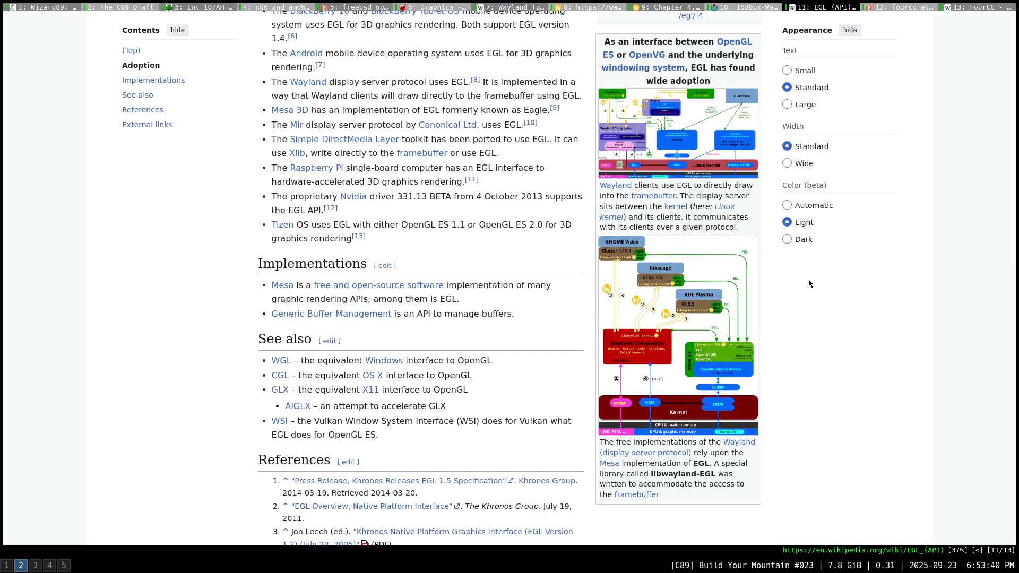
Follow the framebuffer link from the EGL article and jump to its Graphics accelerators section.
key(f)
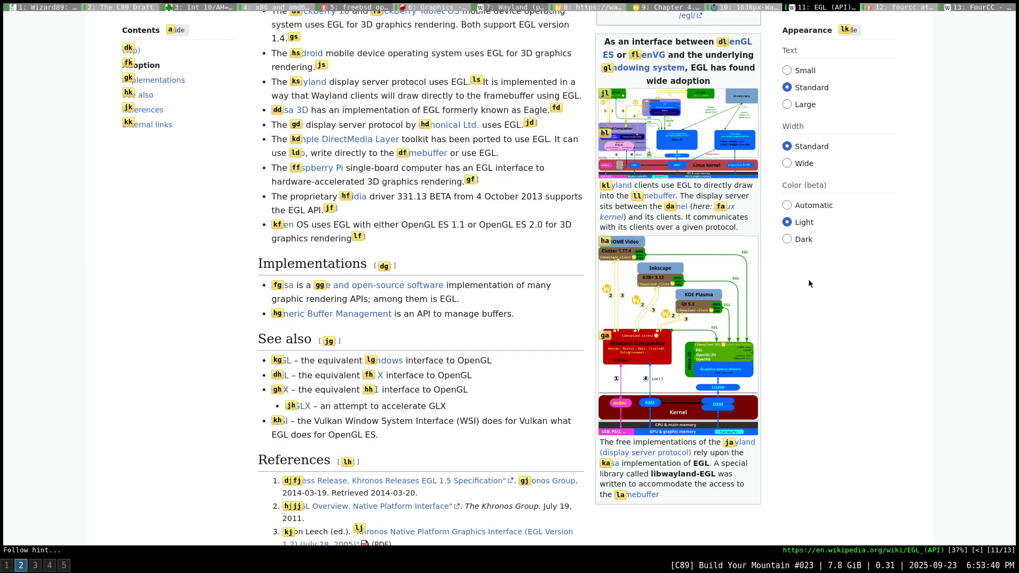
key(d)
key(f)
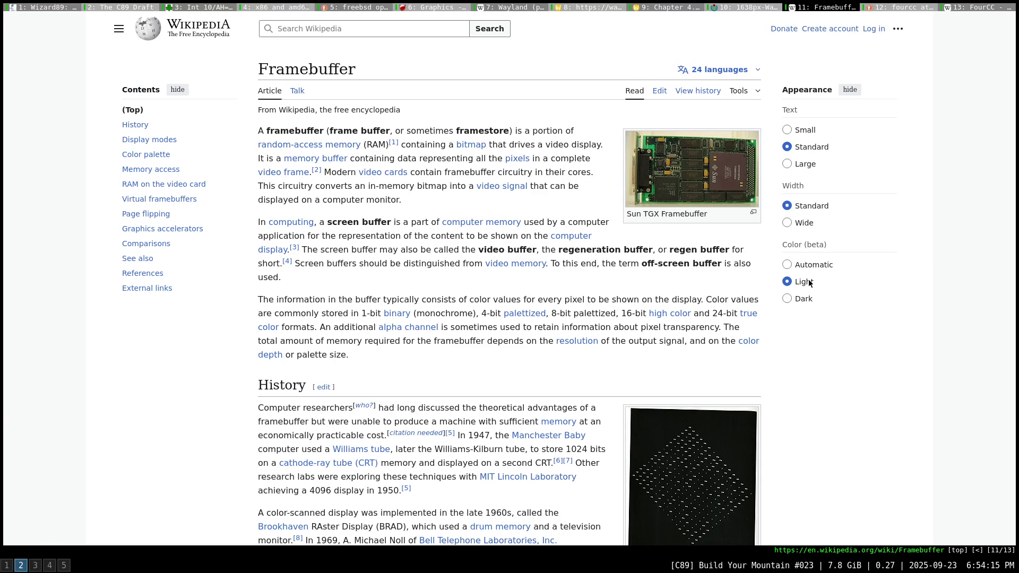
key(f)
key(g)
key(s)
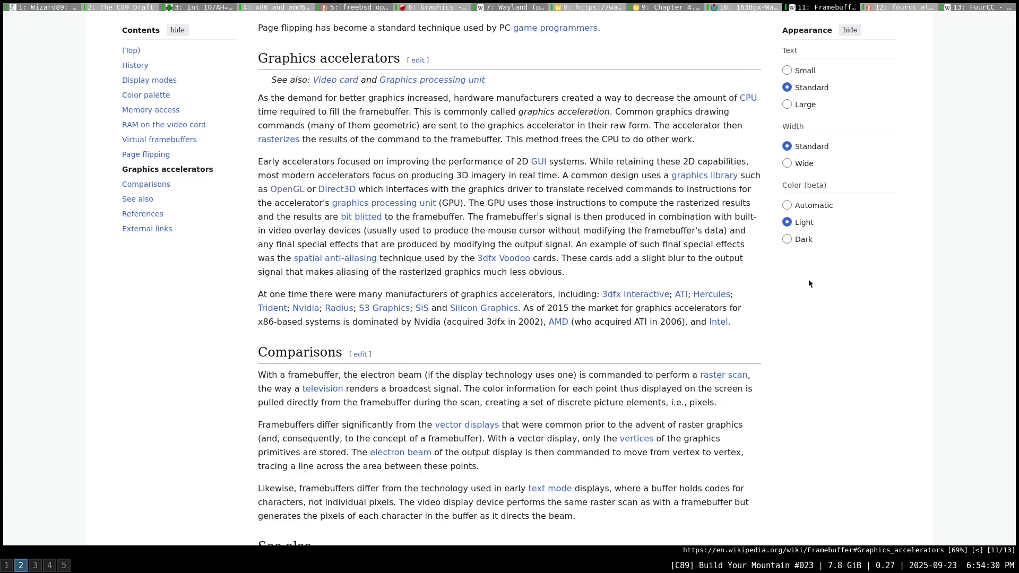
Close the Framebuffer, fourcc search, FourCC and Wayland diagram tabs, then return to the terminal.
key(d)
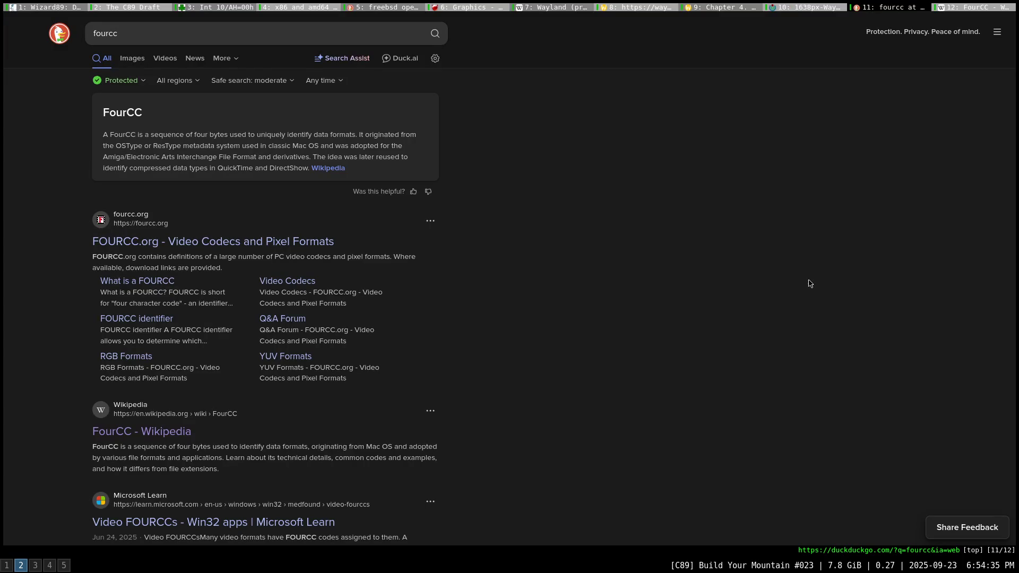
key(d)
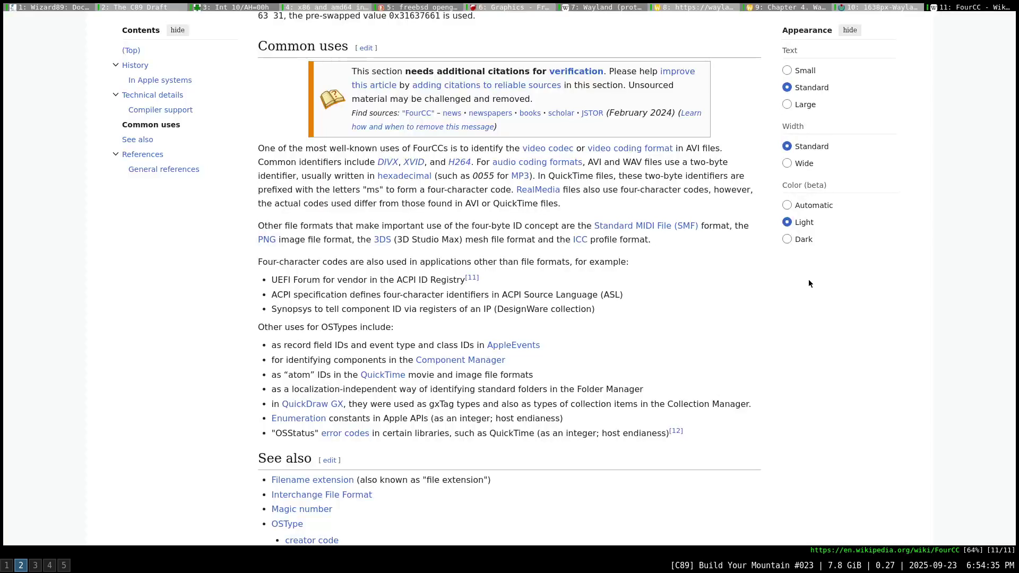
key(d)
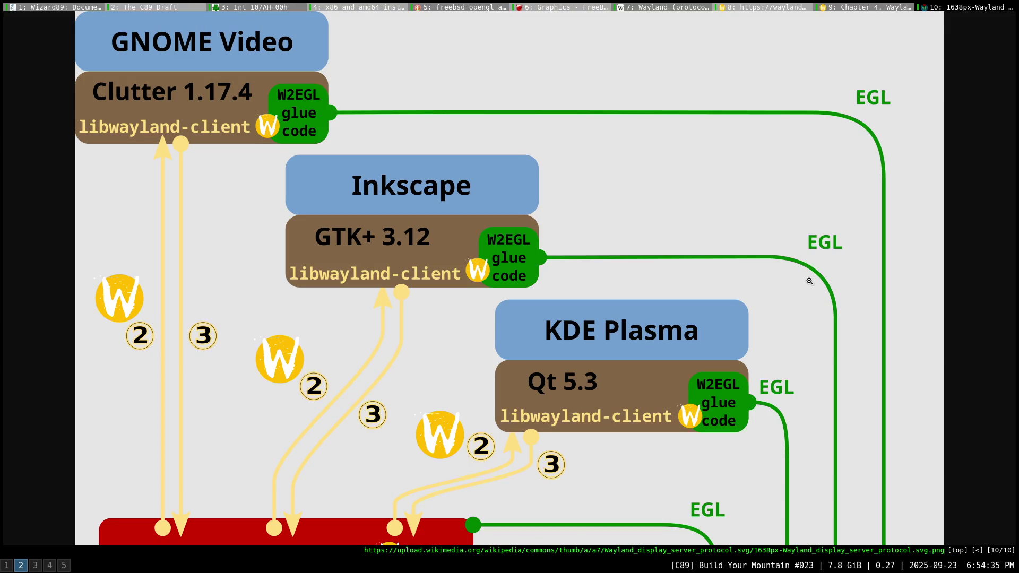
key(d)
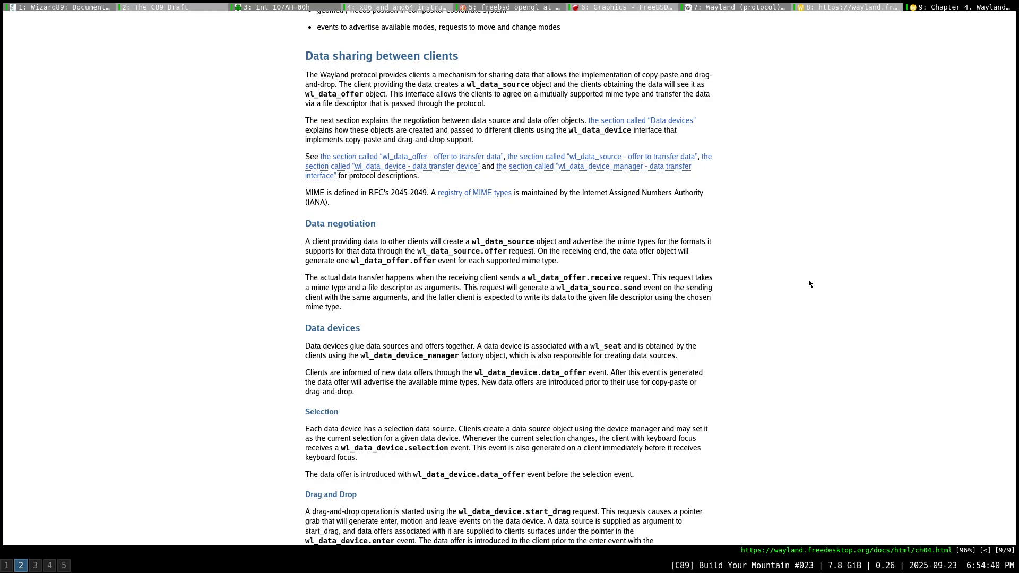
key(super+5)
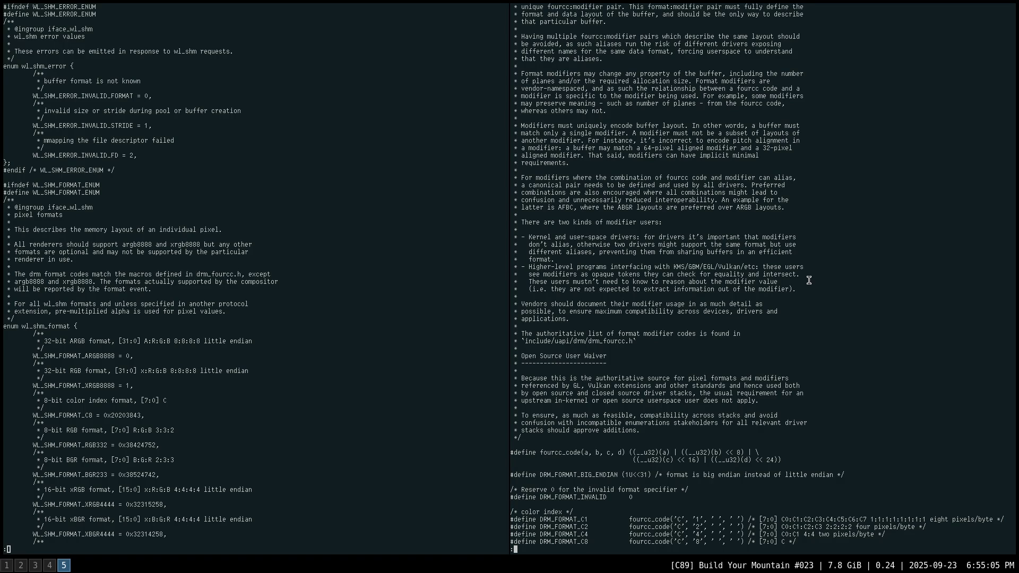
Page drm_fourcc.h from the DRM_FORMAT colour defines through Intel, Samsung and Vivante modifiers to NVIDIA block-linear.
key(space)
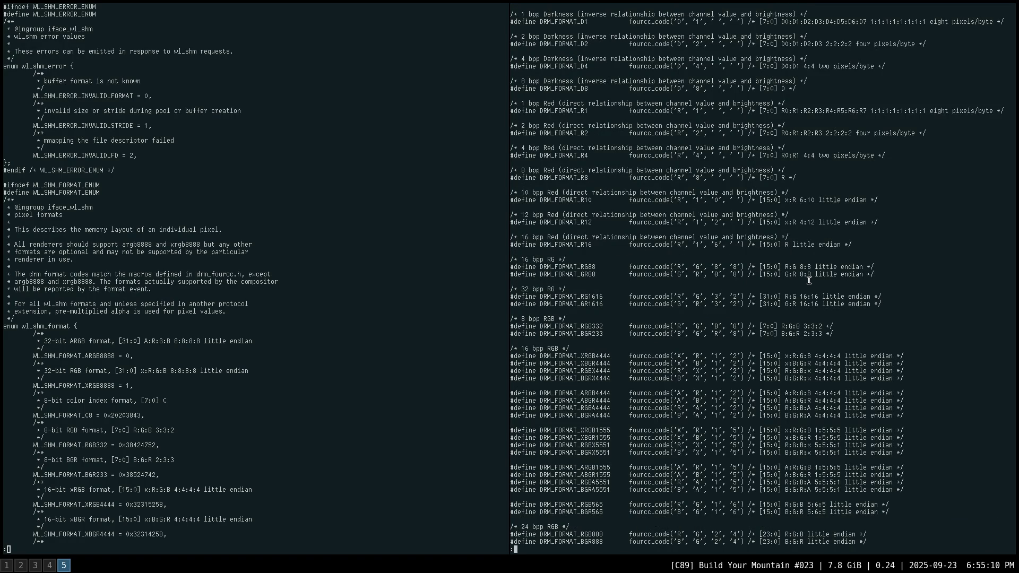
key(space)
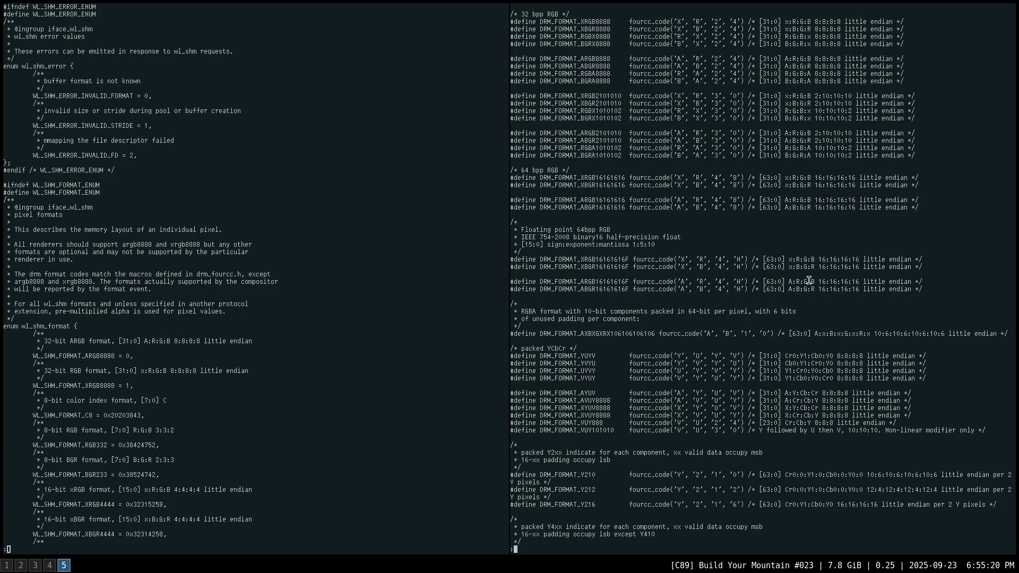
key(space)
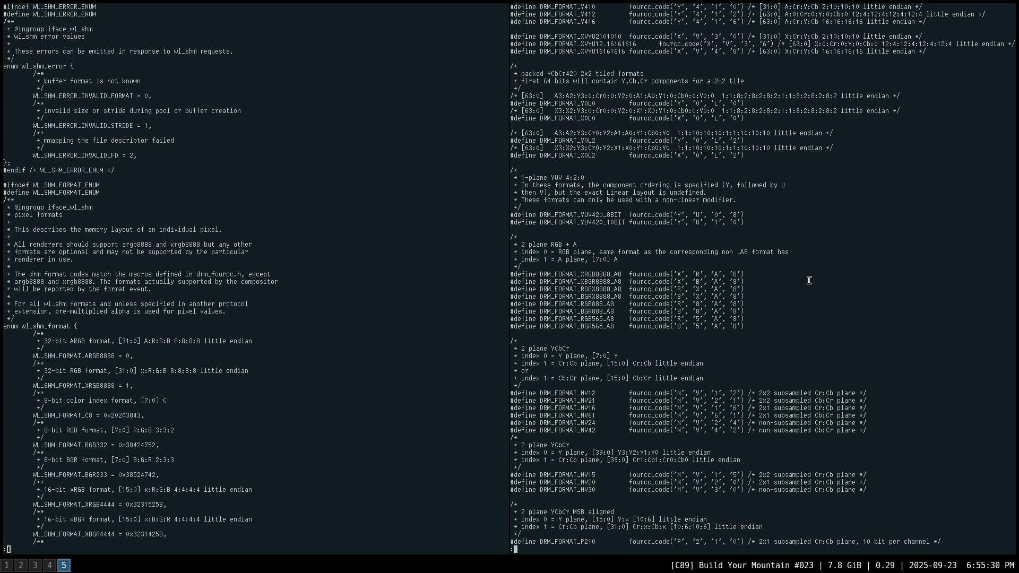
key(space)
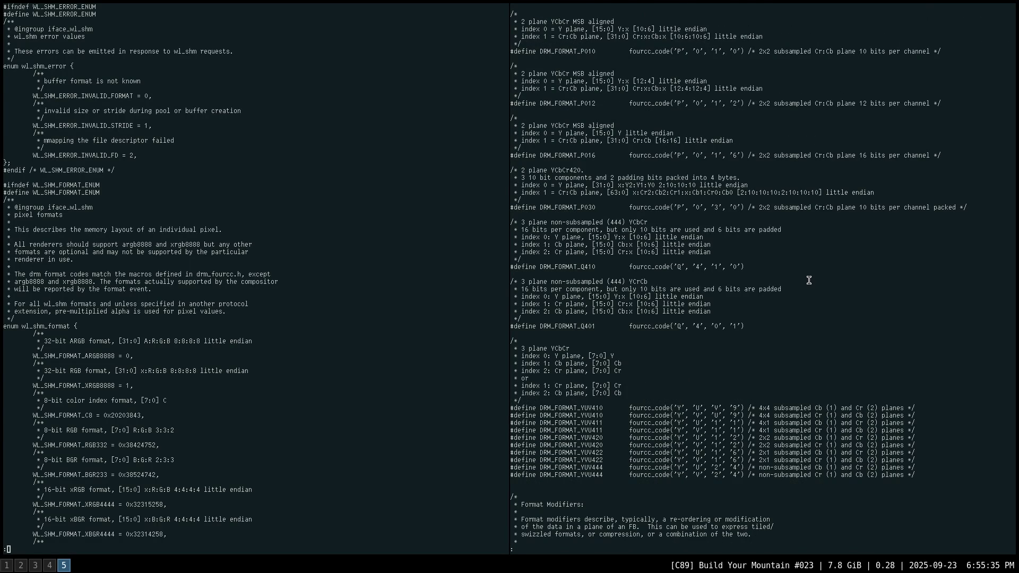
key(space)
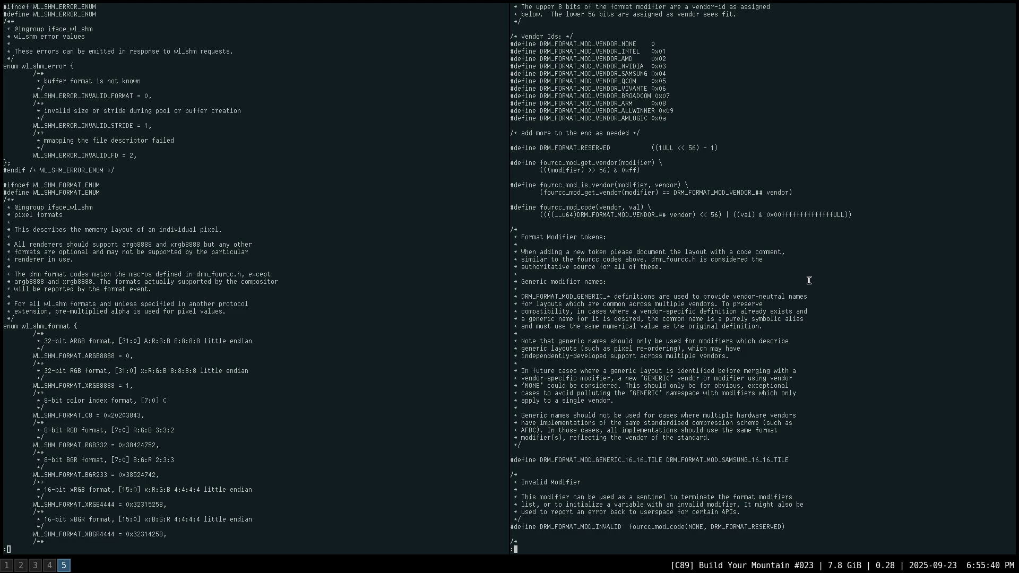
key(space)
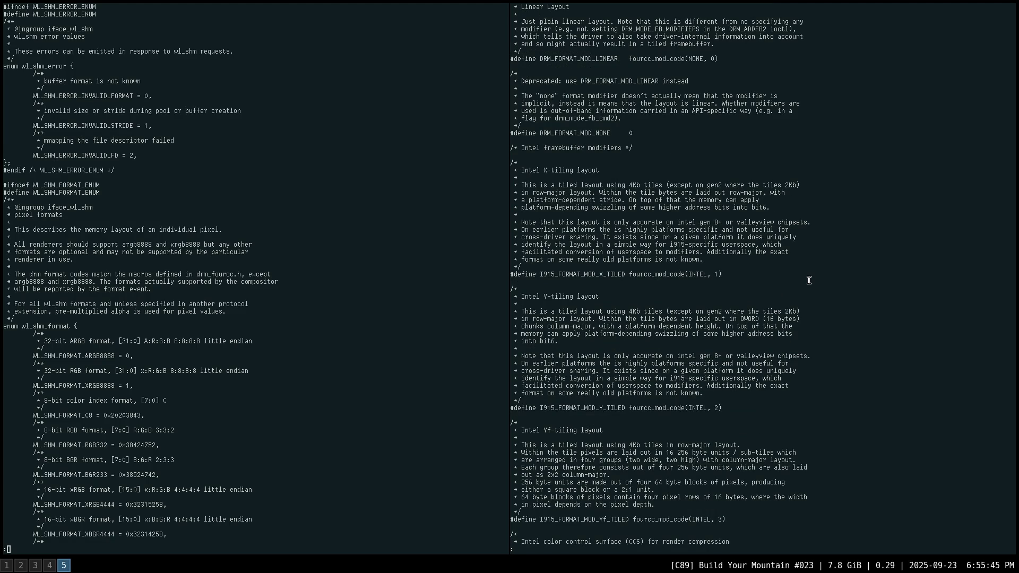
key(space)
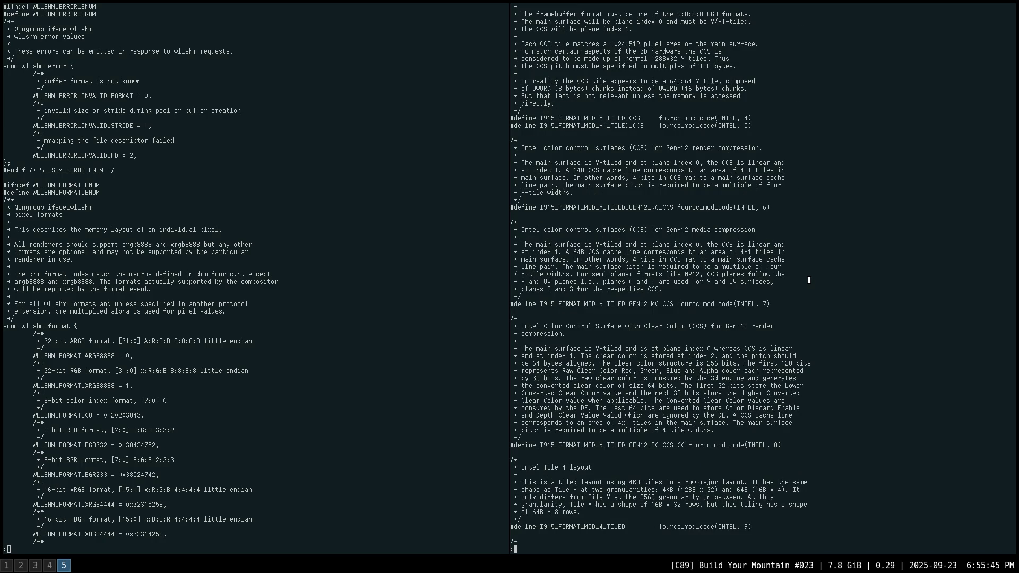
key(space)
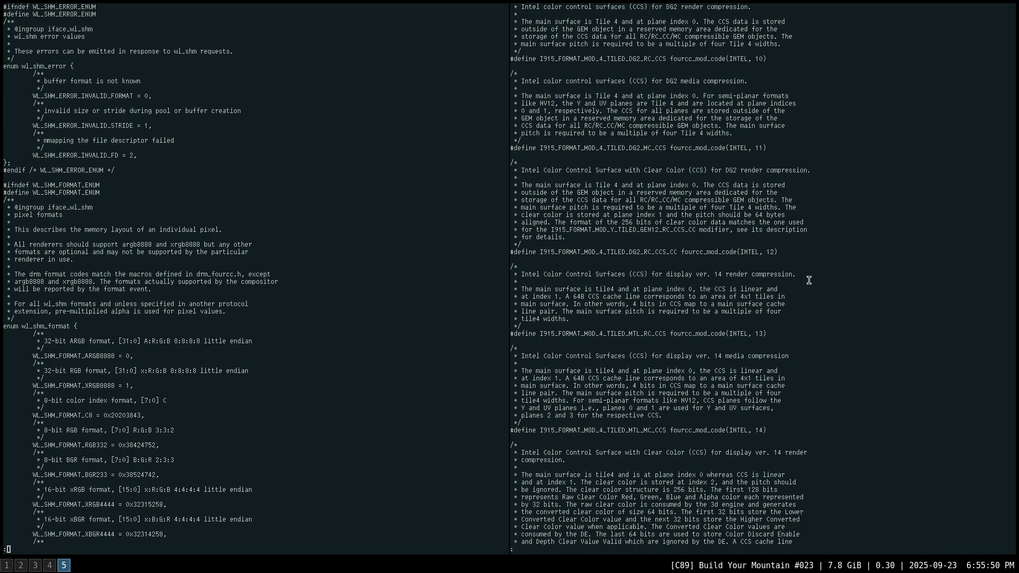
key(space)
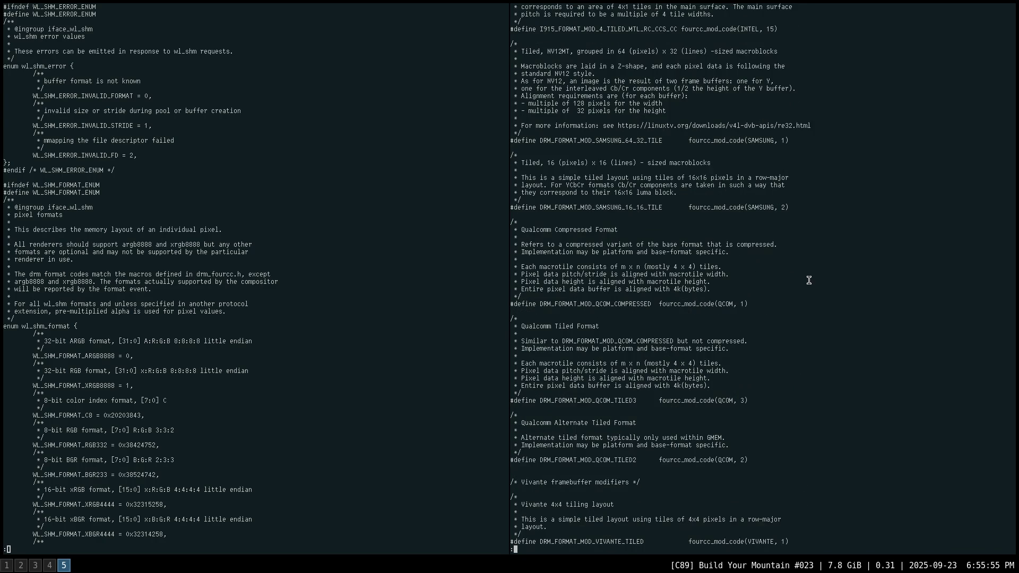
key(space)
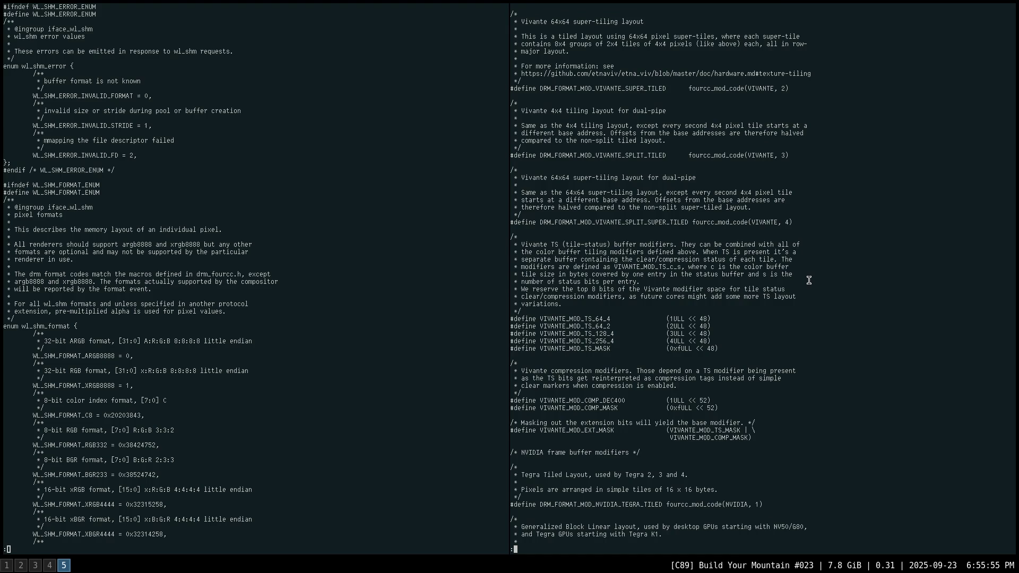
key(space)
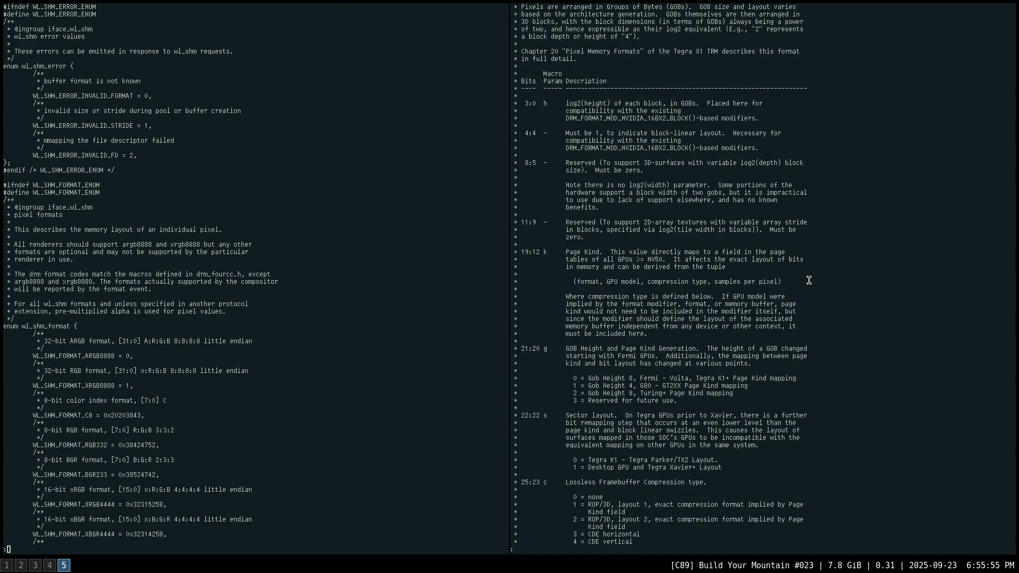
Page on through the NVIDIA, Broadcom, AFBC, AFRC, Allwinner and Amlogic modifiers to the AMD section.
scroll(809, 280, up, 2)
scroll(808, 280, up, 5)
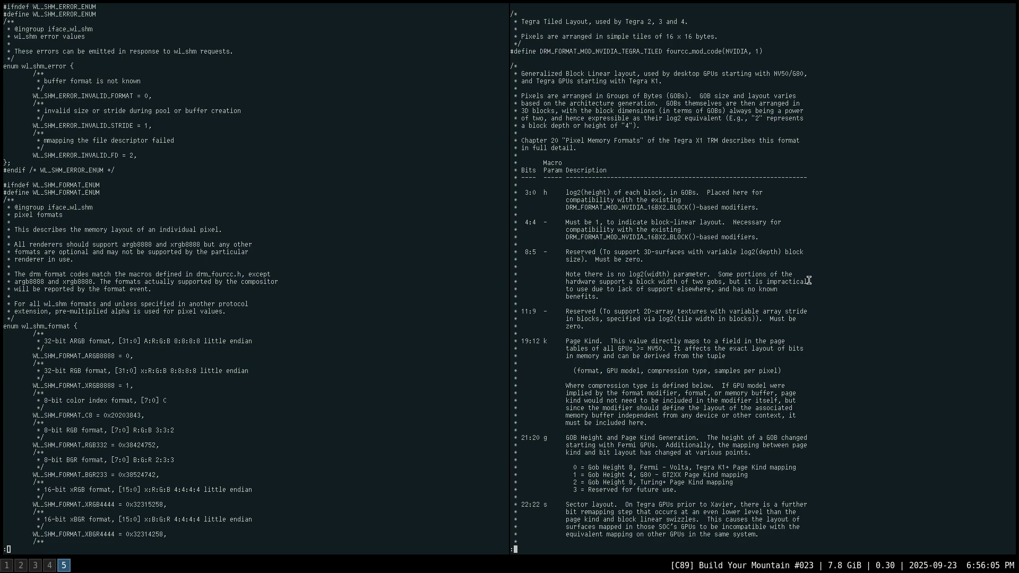
key(space)
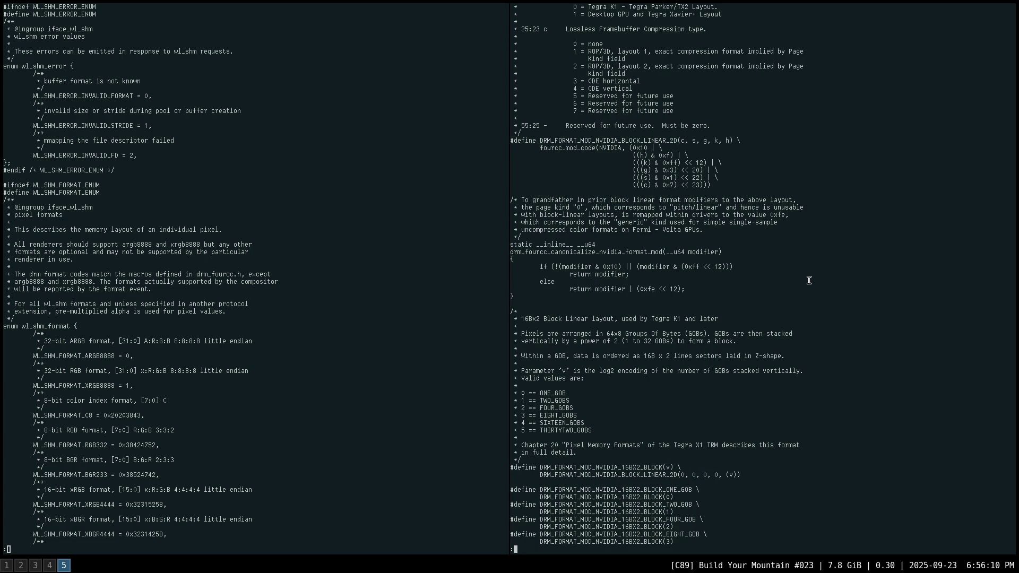
key(space)
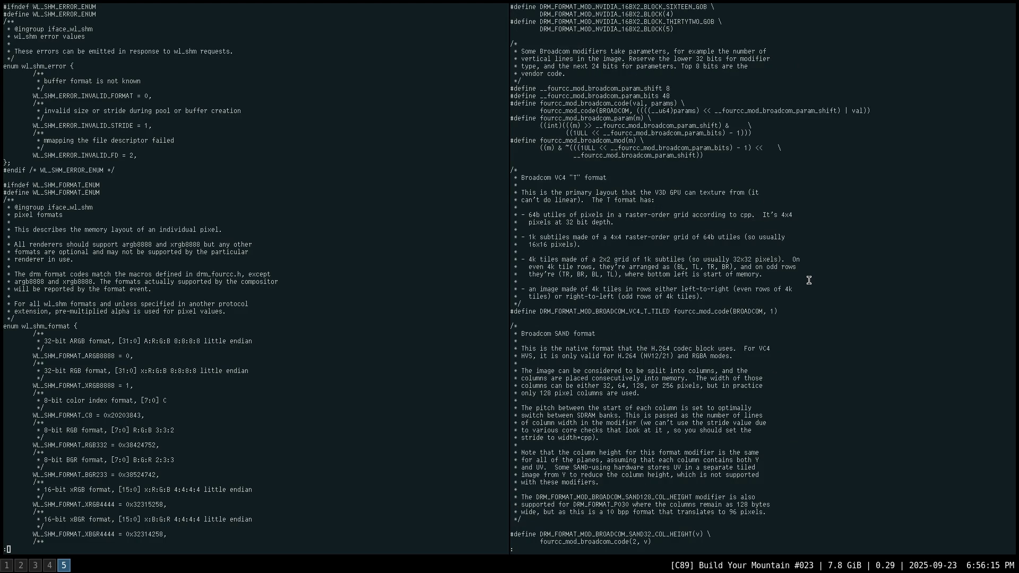
key(space)
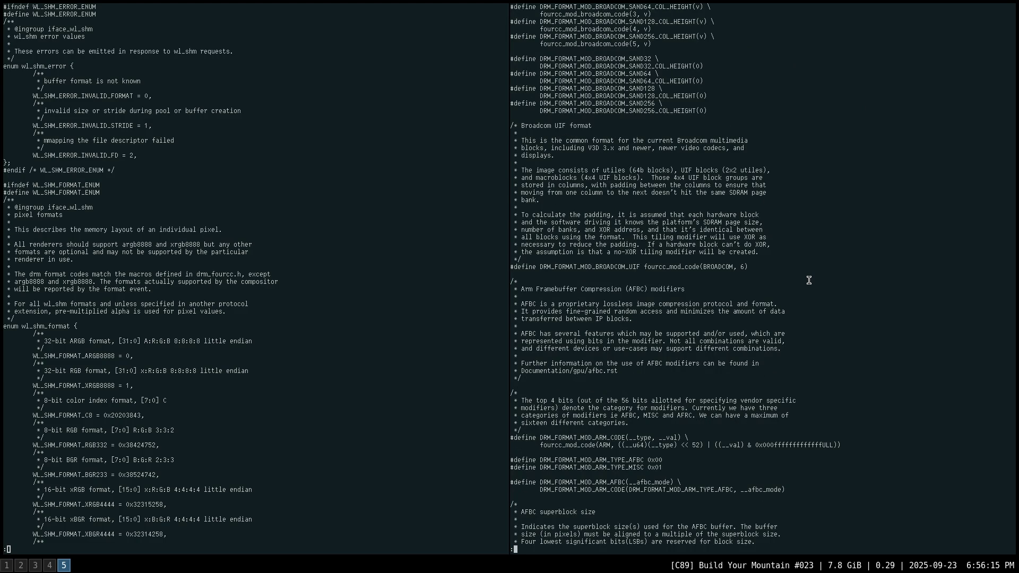
key(space)
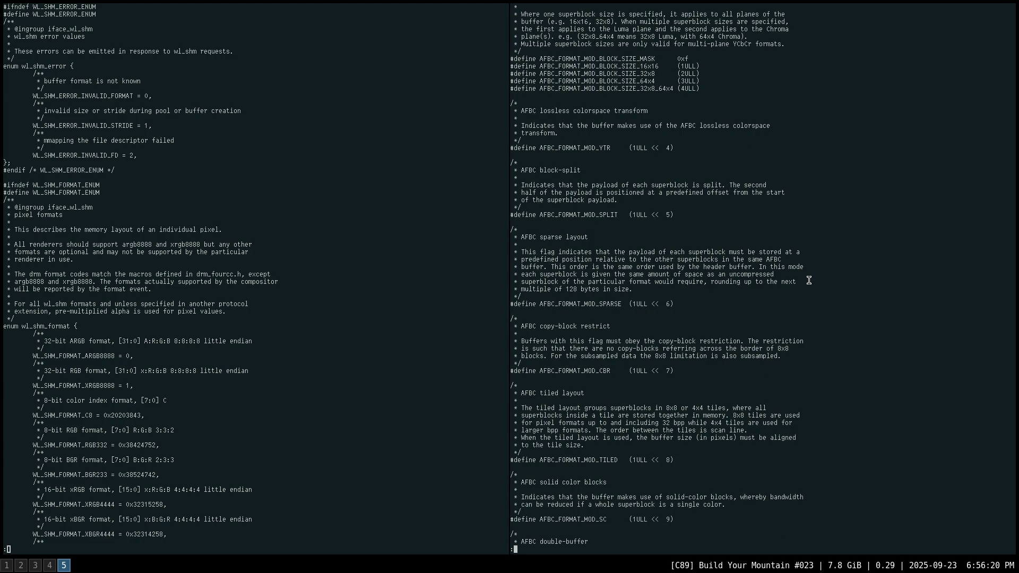
key(space)
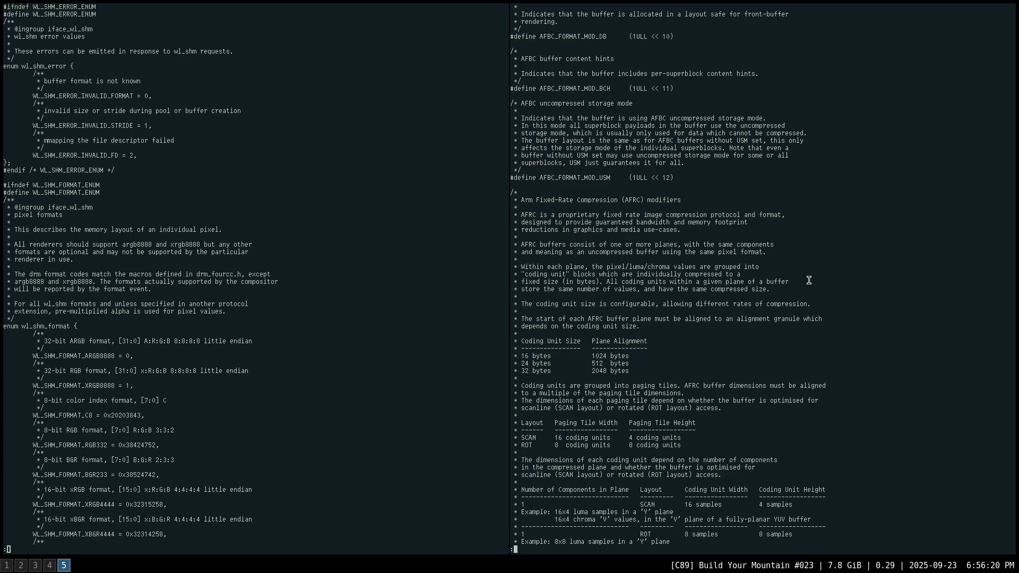
key(space)
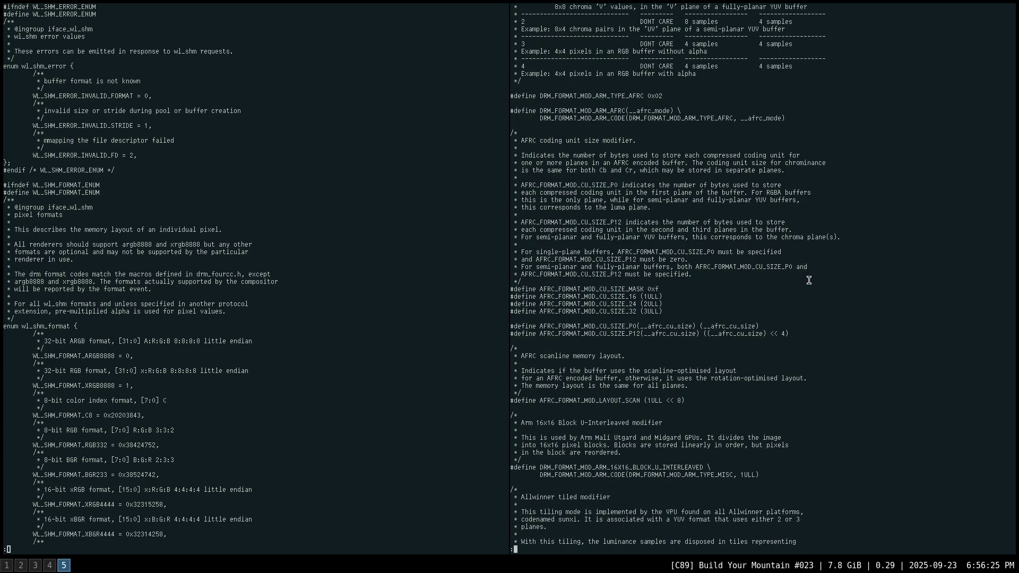
key(space)
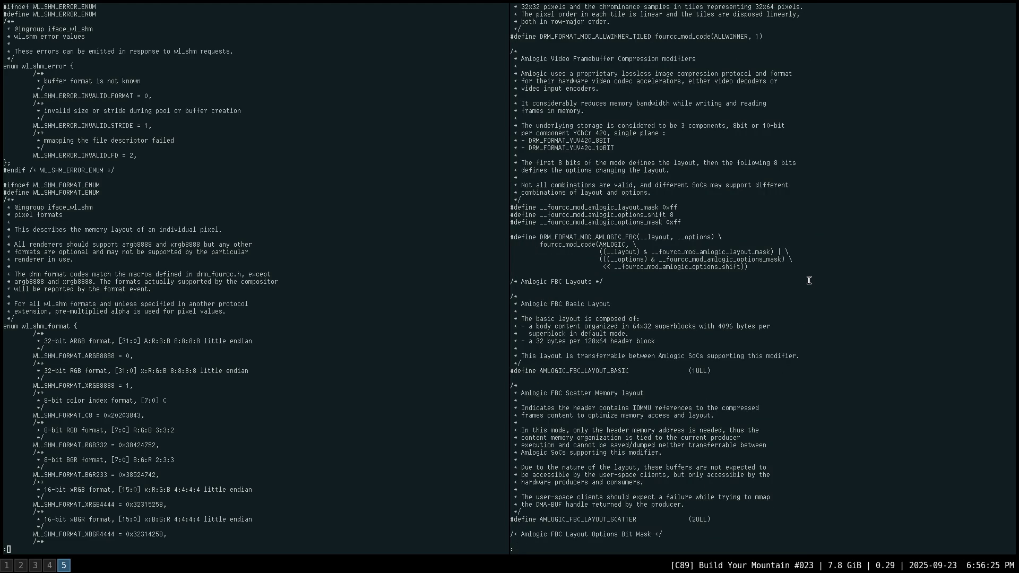
key(space)
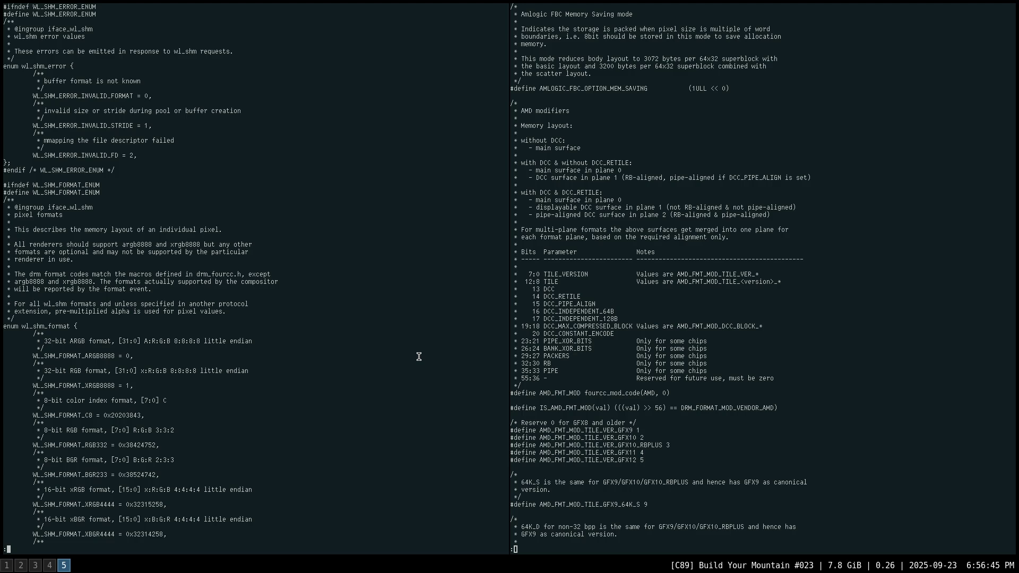
Page the wl_shm_format enum from 2101010 and YCbCr formats through NV24 and D4 to wl_shm_listener.
scroll(419, 357, down, 3)
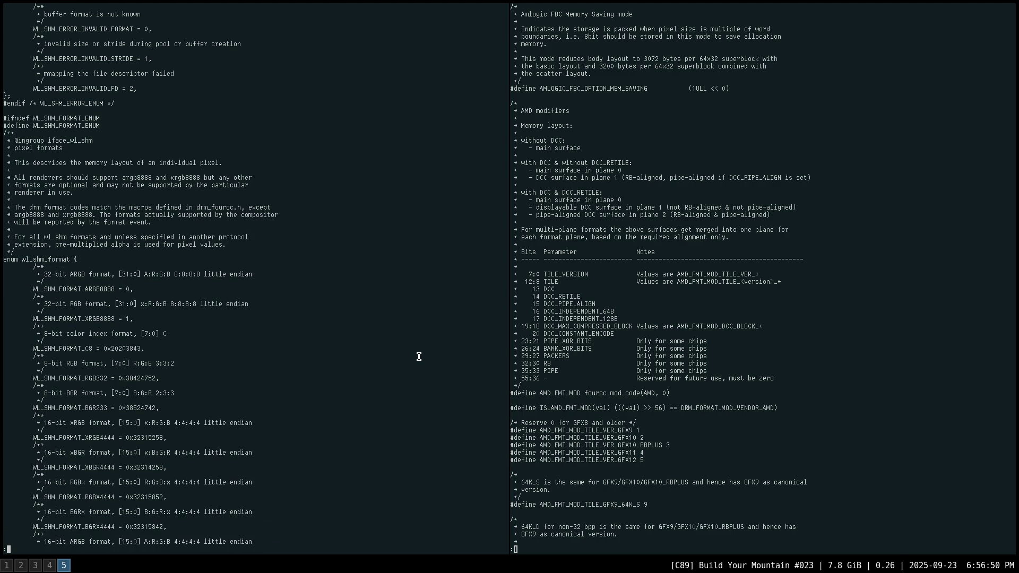
scroll(419, 357, down, 5)
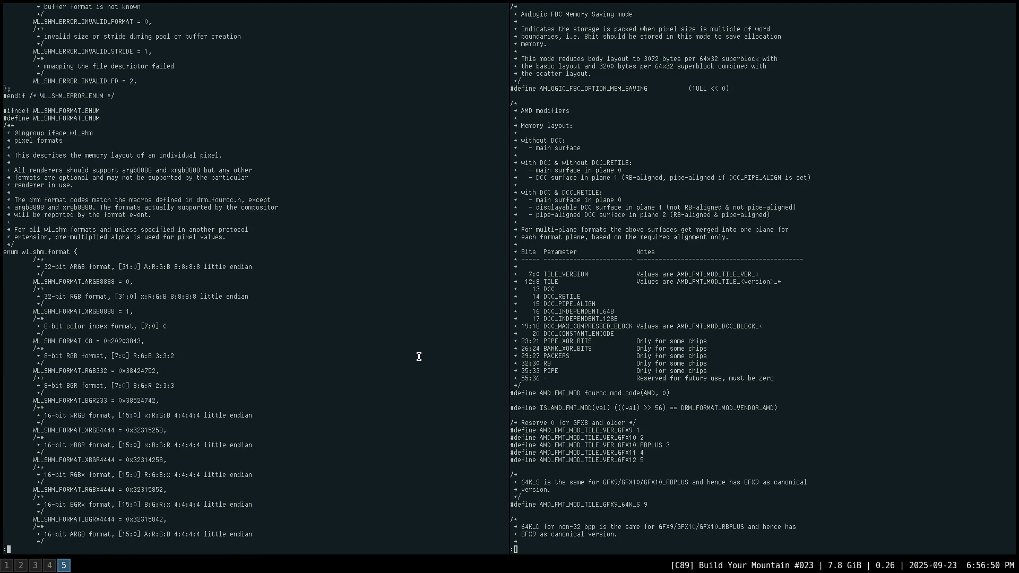
scroll(419, 357, down, 1)
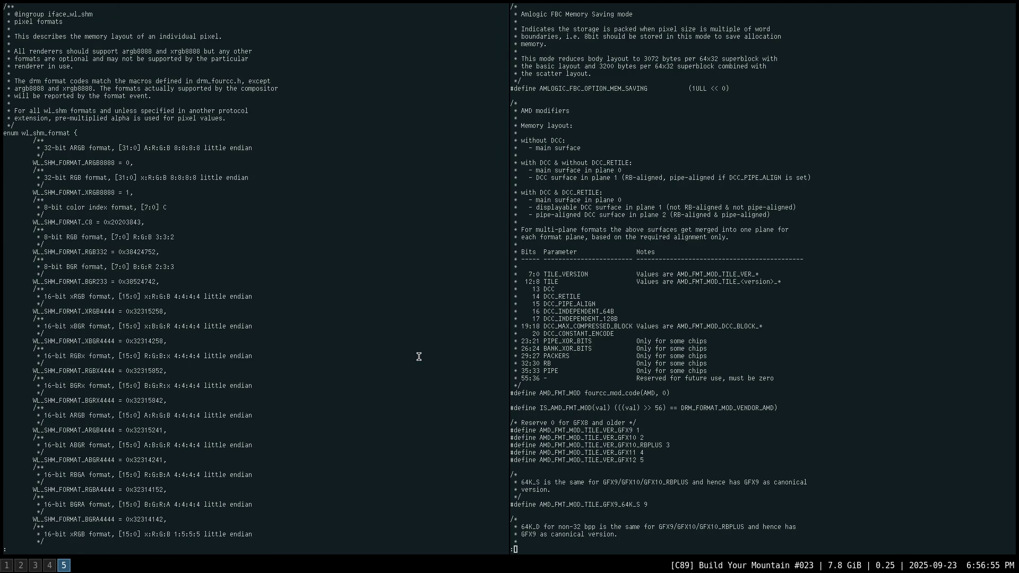
scroll(419, 356, down, 20)
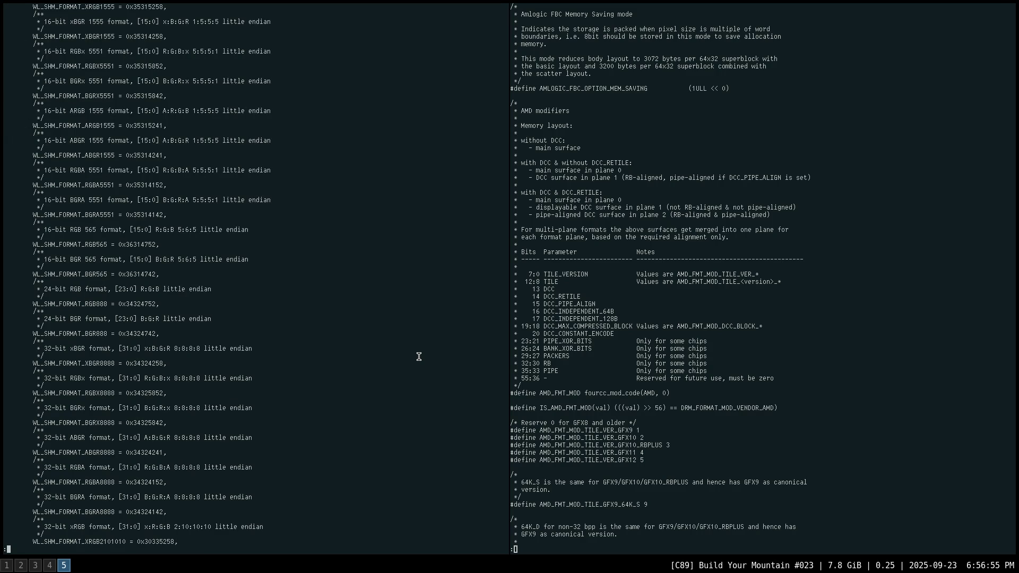
key(space)
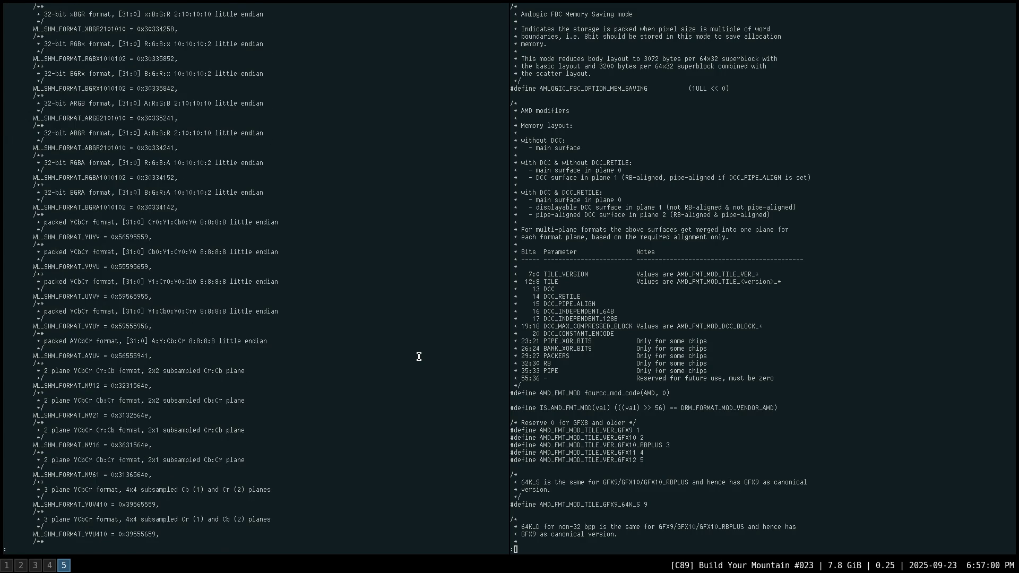
key(space)
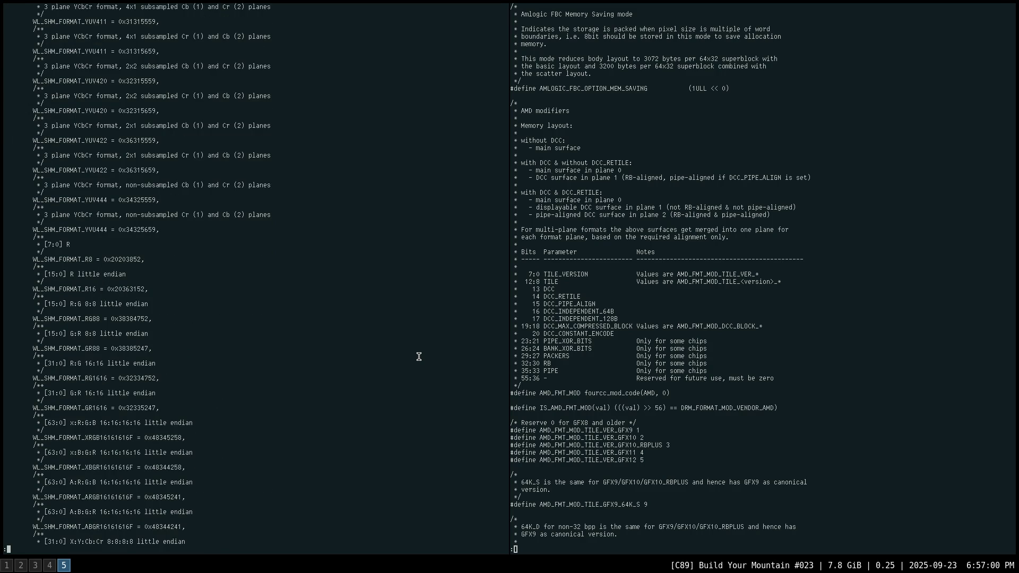
key(space)
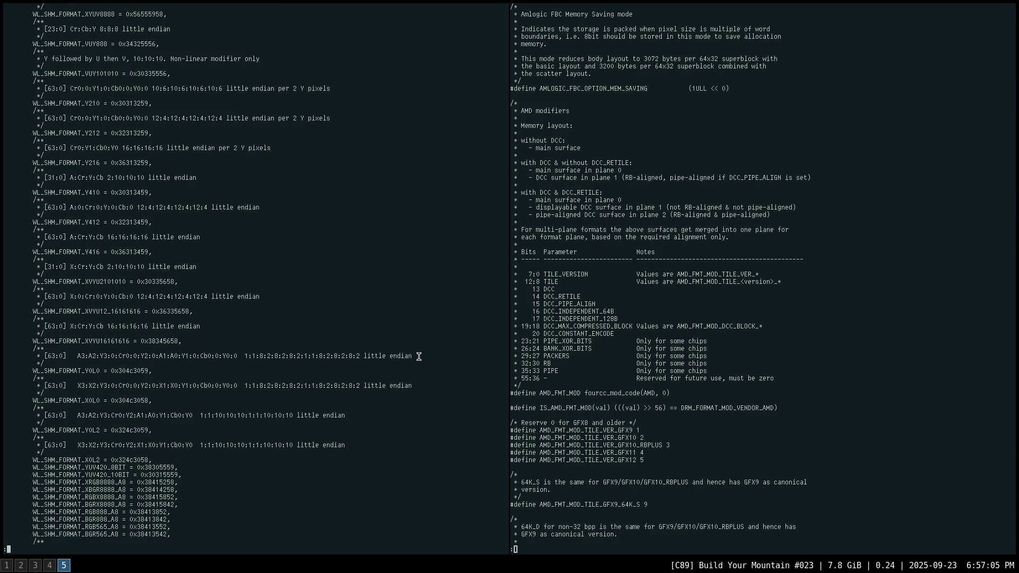
key(space)
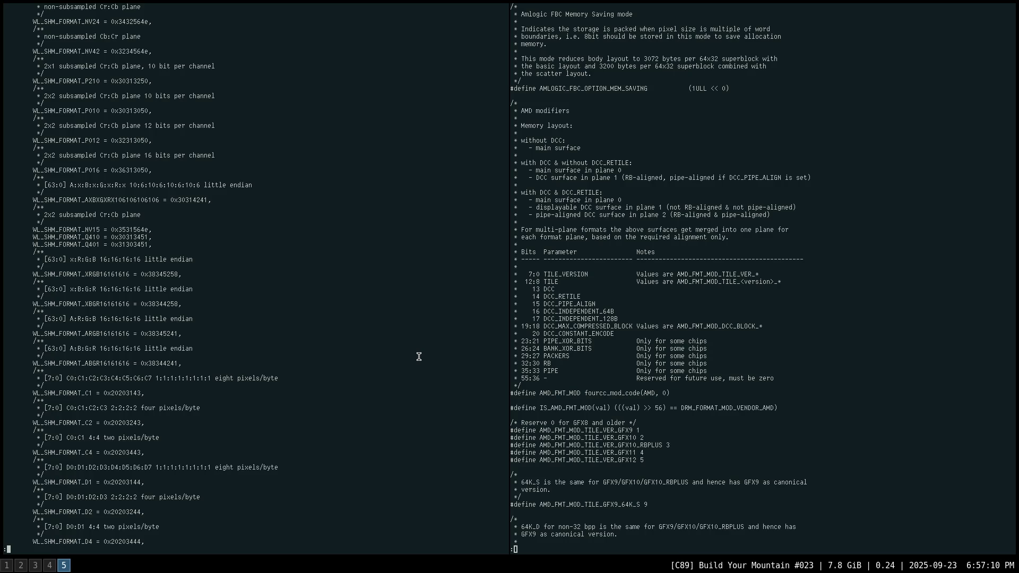
key(space)
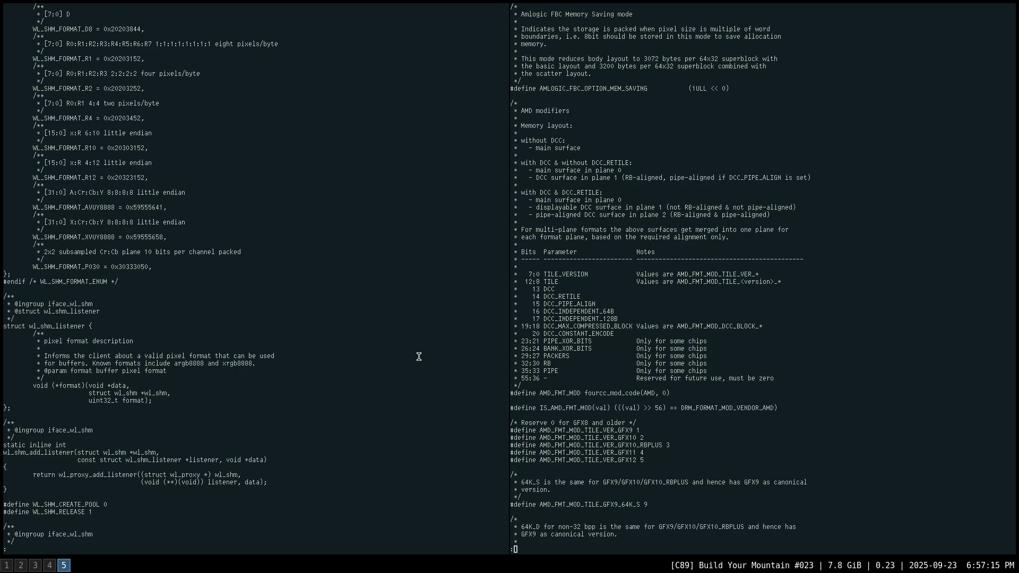
scroll(418, 357, down, 4)
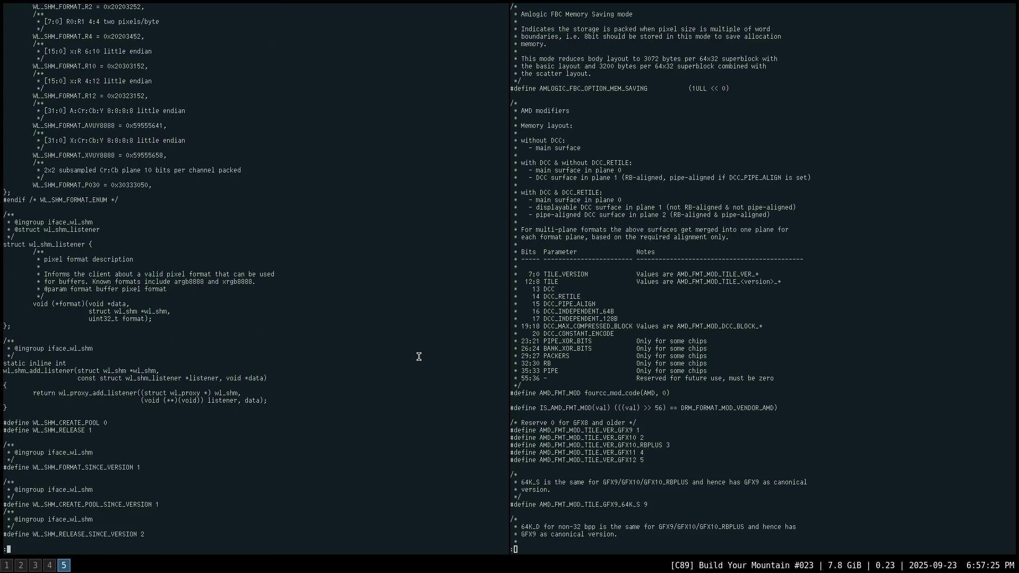
Advance through wl_shm_pool and wl_buffer_listener code to wl_buffer_destroy and wl_data_offer_error.
scroll(418, 357, down, 6)
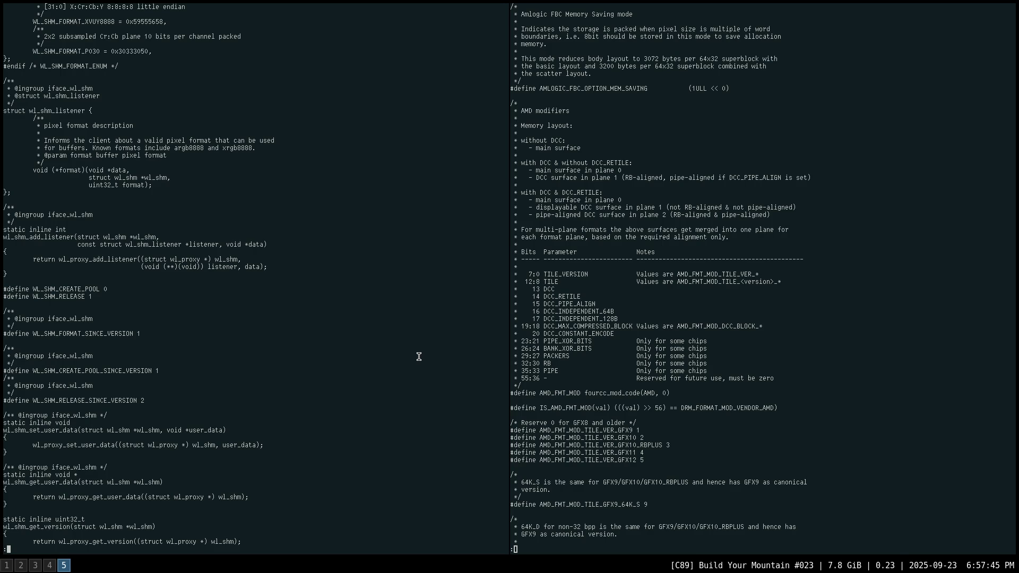
scroll(418, 356, down, 5)
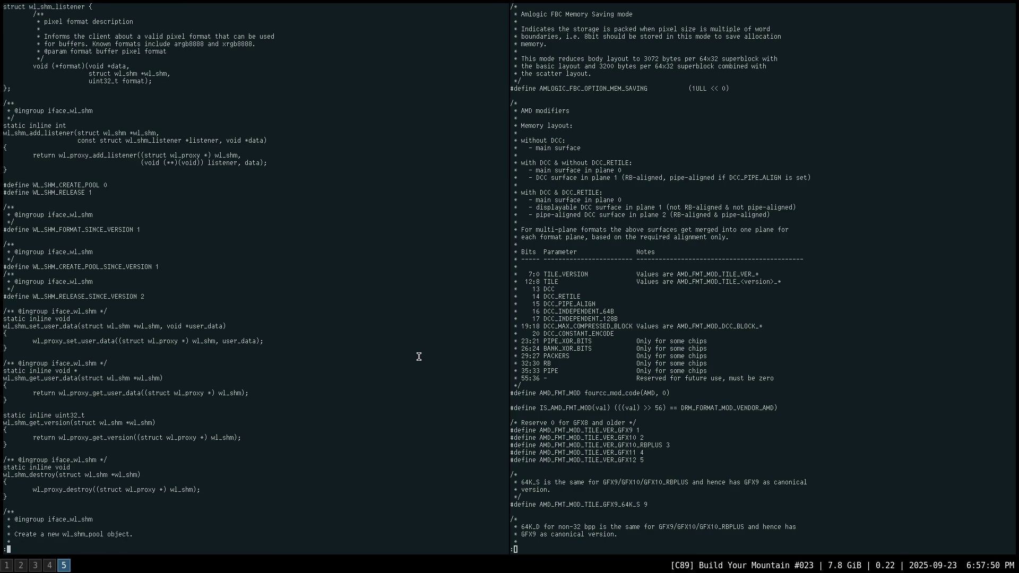
key(space)
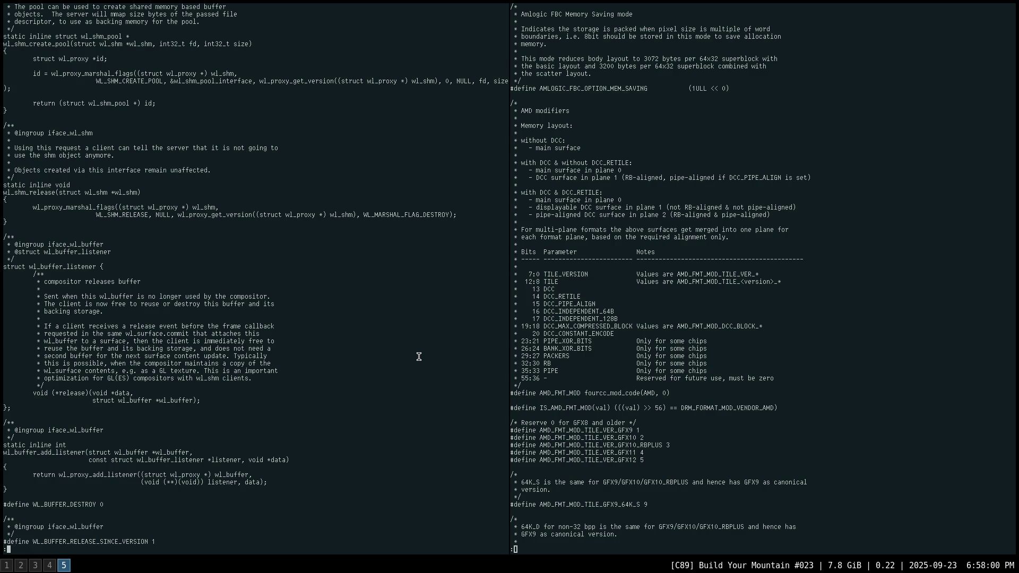
key(space)
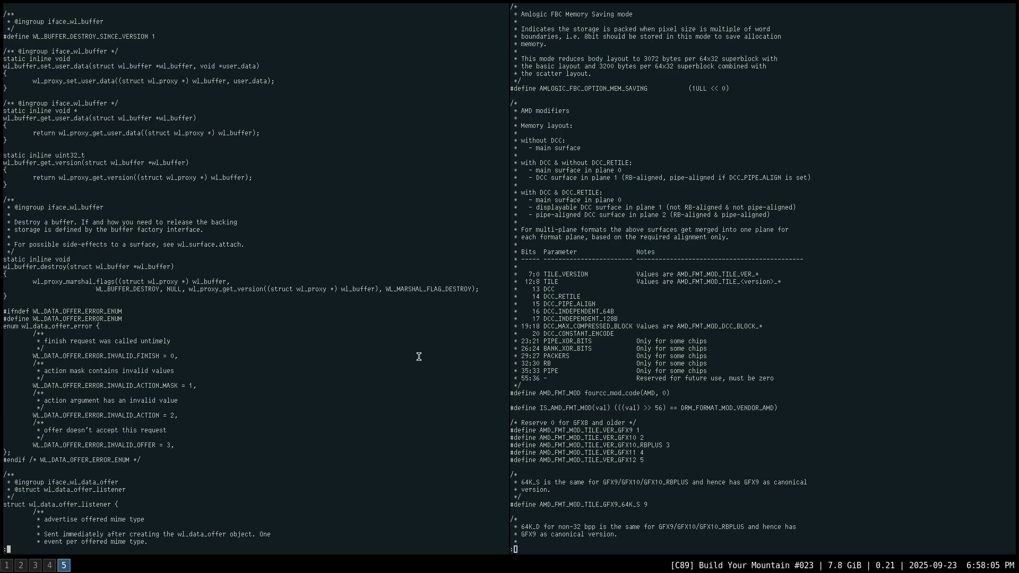
Page through the wl_data_offer listener, defines, accept/receive and finish/set_actions functions.
key(space)
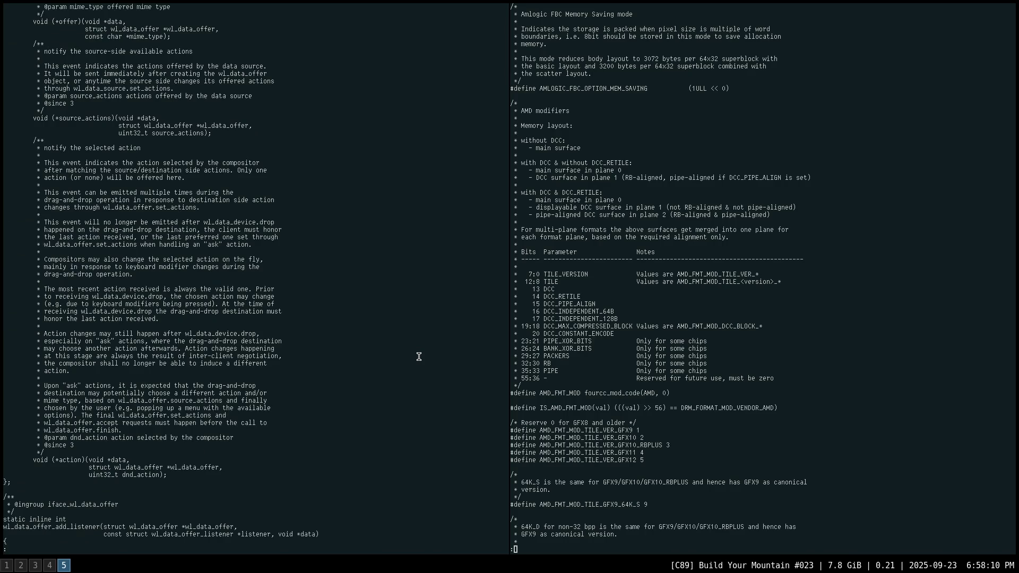
key(space)
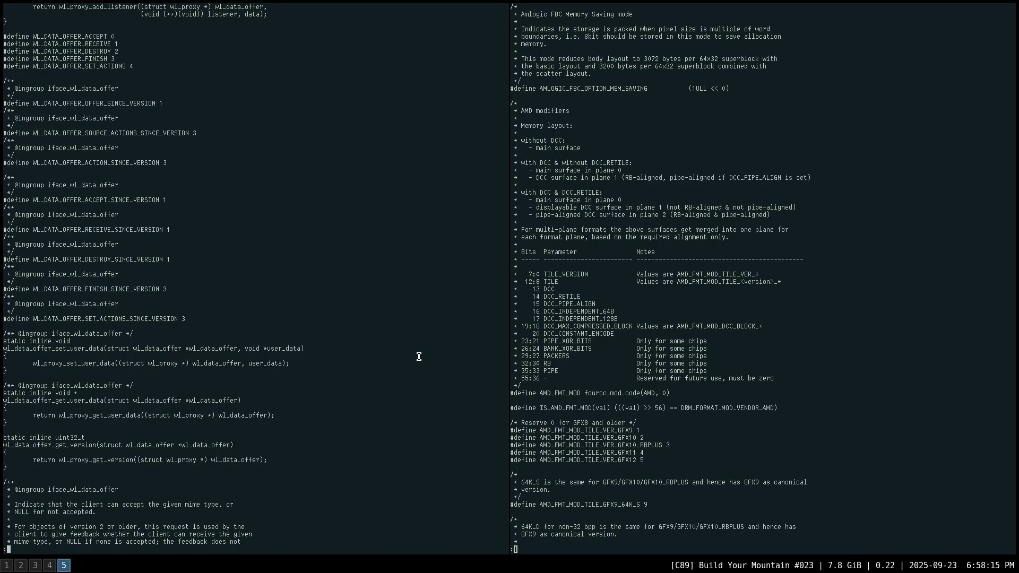
key(space)
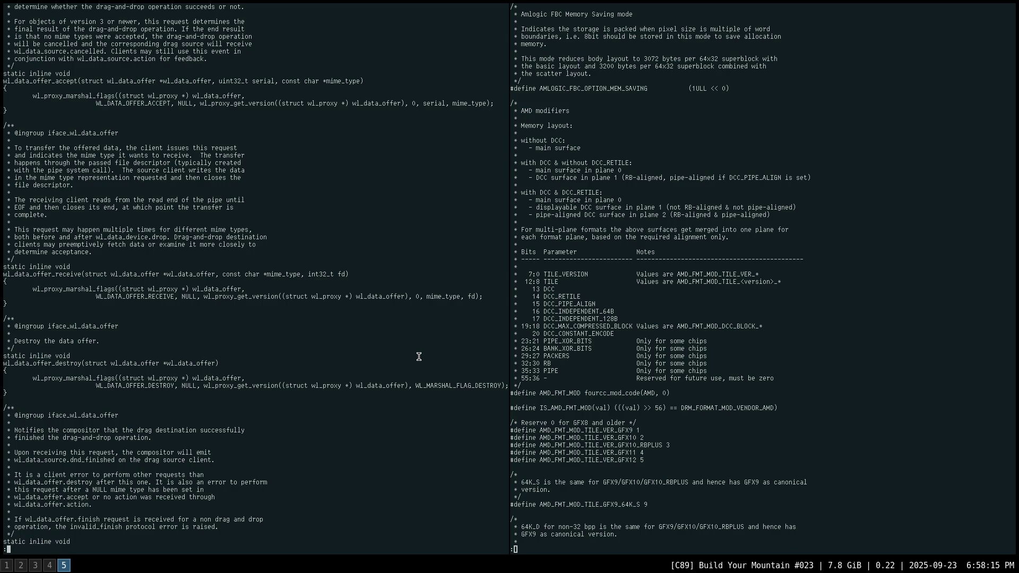
key(space)
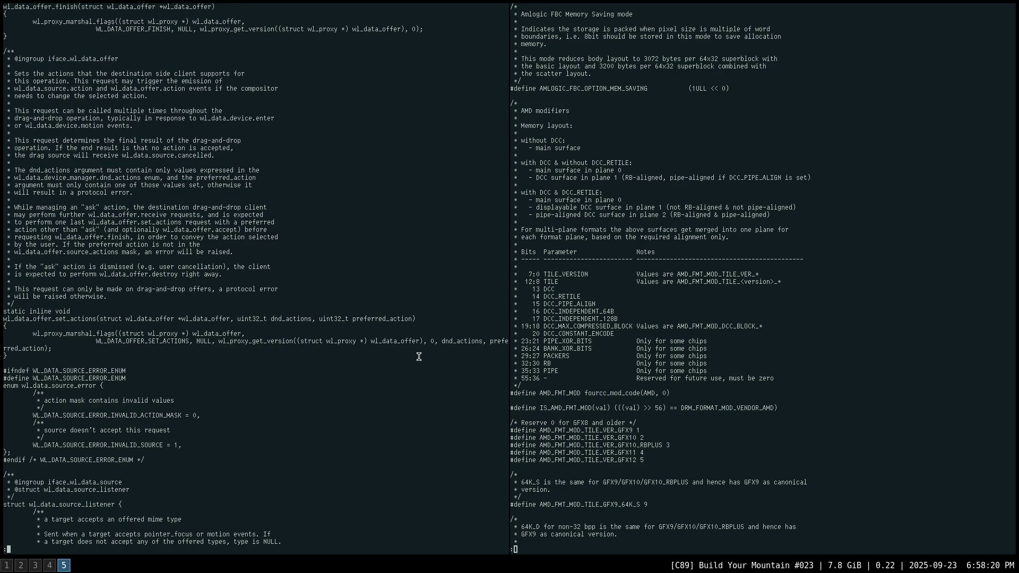
Read the wl_data_source callbacks and version defines down to the wl_data_device events.
key(space)
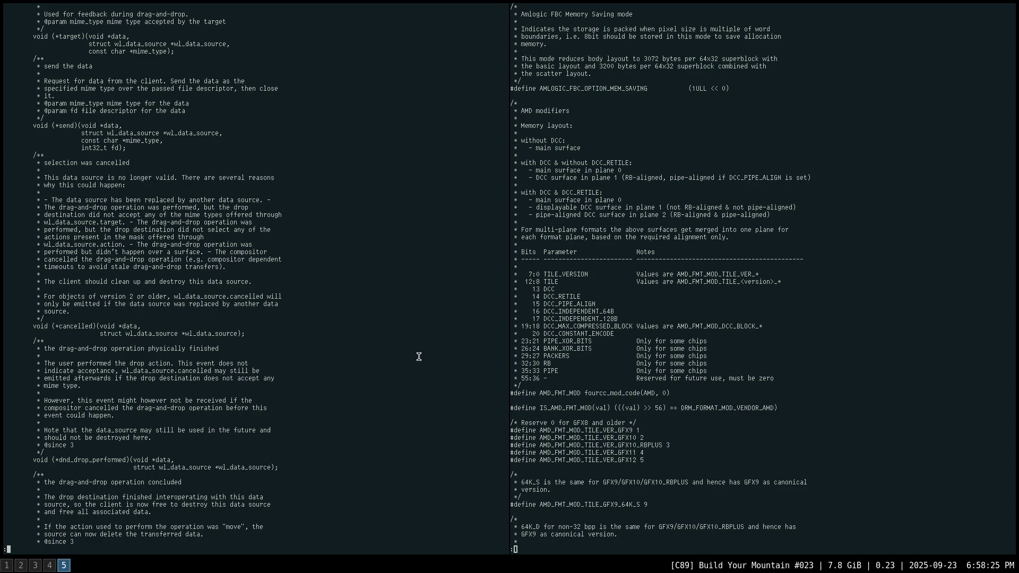
key(space)
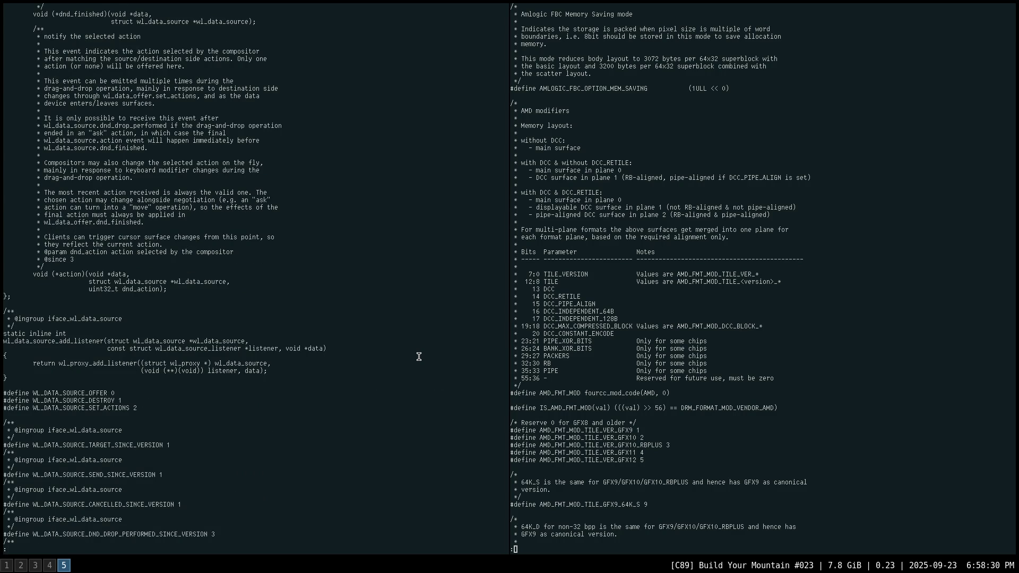
key(space)
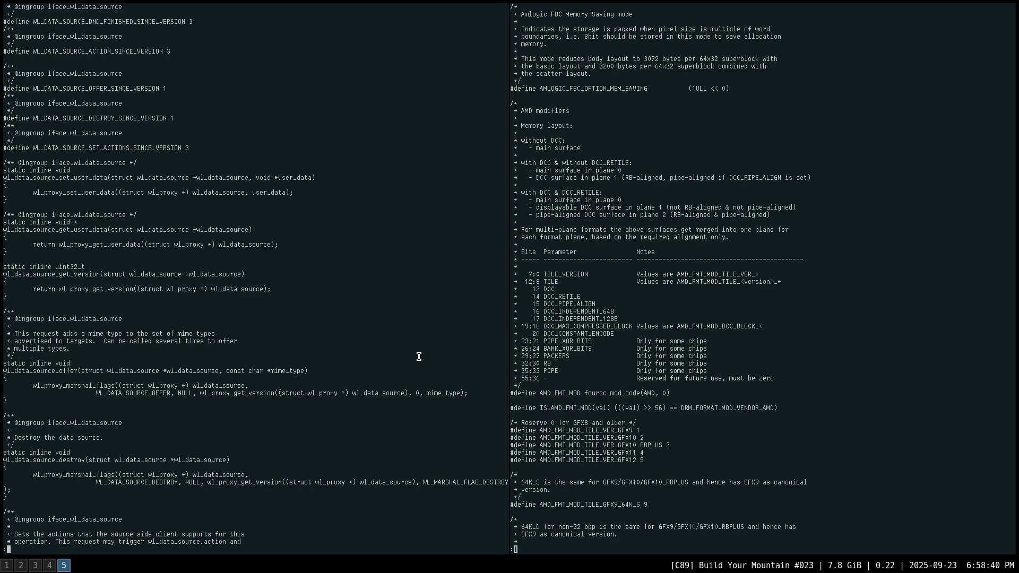
key(space)
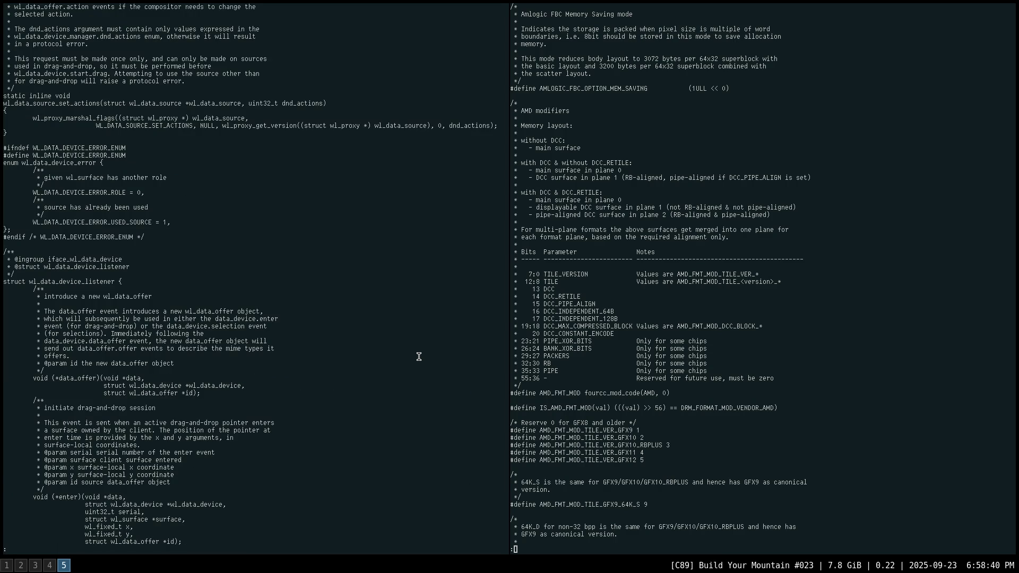
key(space)
key(space)
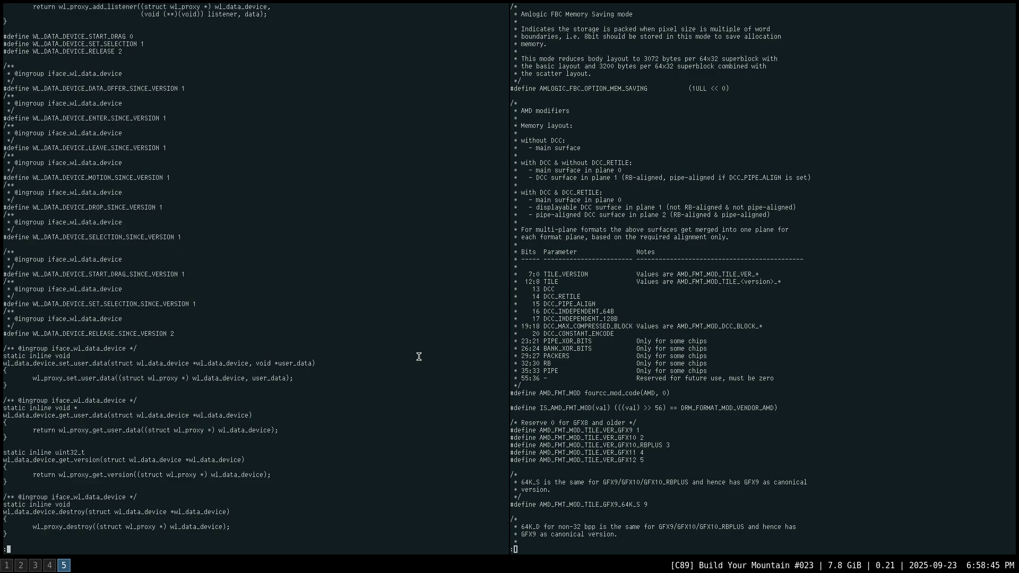
scroll(419, 357, down, 2)
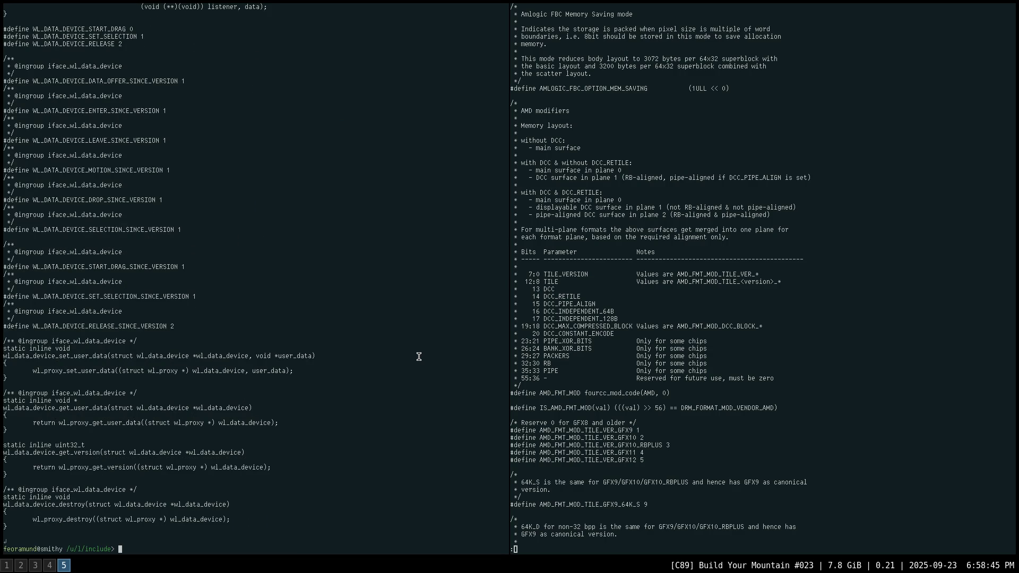
key(super+2)
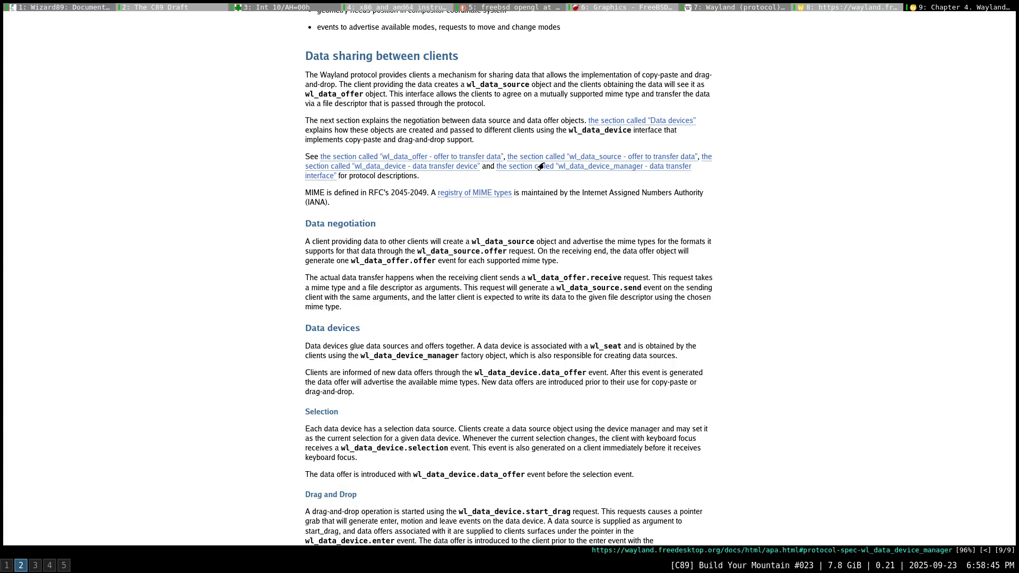
Scroll through Chapter 4 (ch04.html), then go back to the documentation index with H.
scroll(808, 143, down, 1)
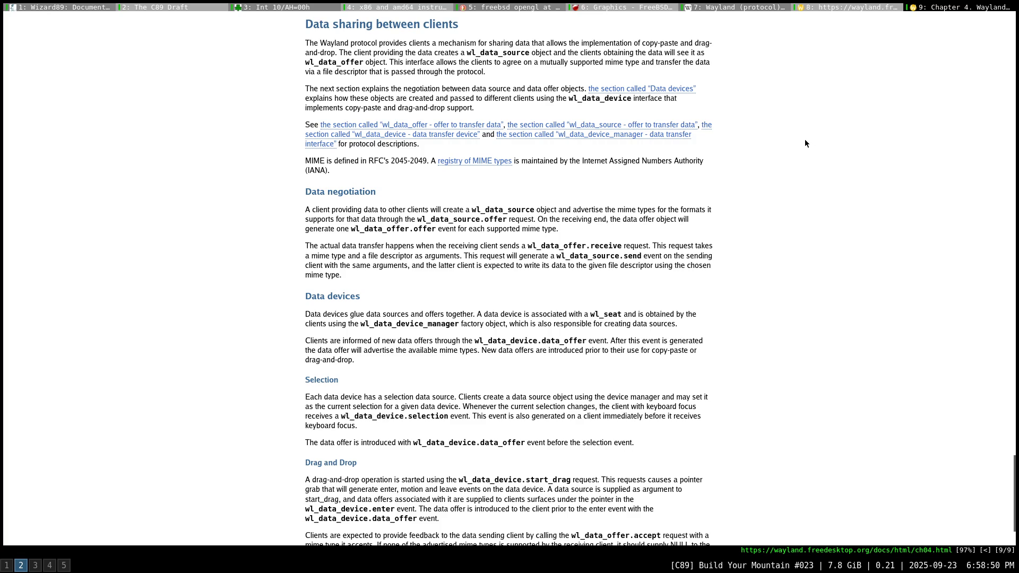
scroll(798, 141, down, 3)
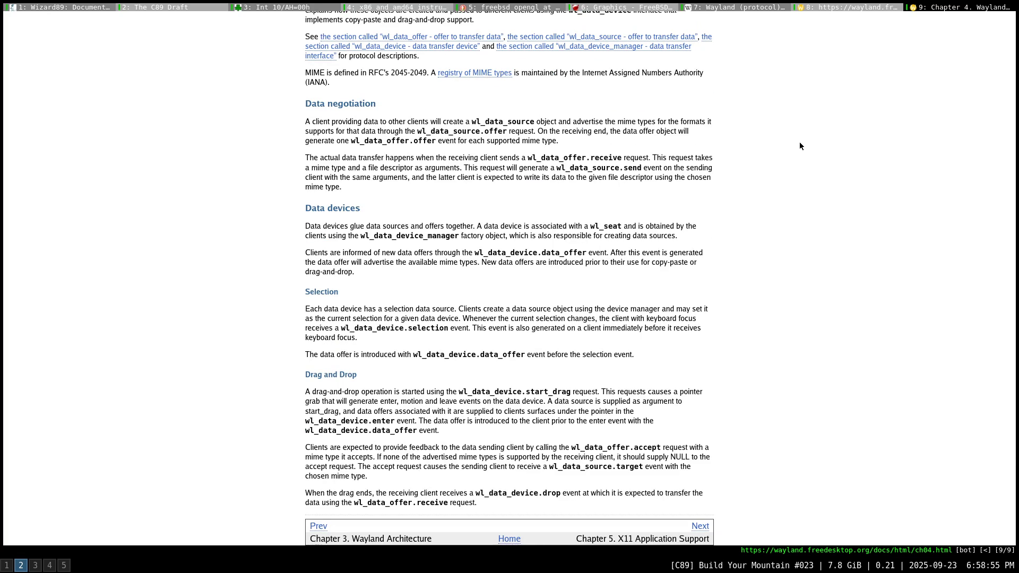
scroll(797, 147, up, 12)
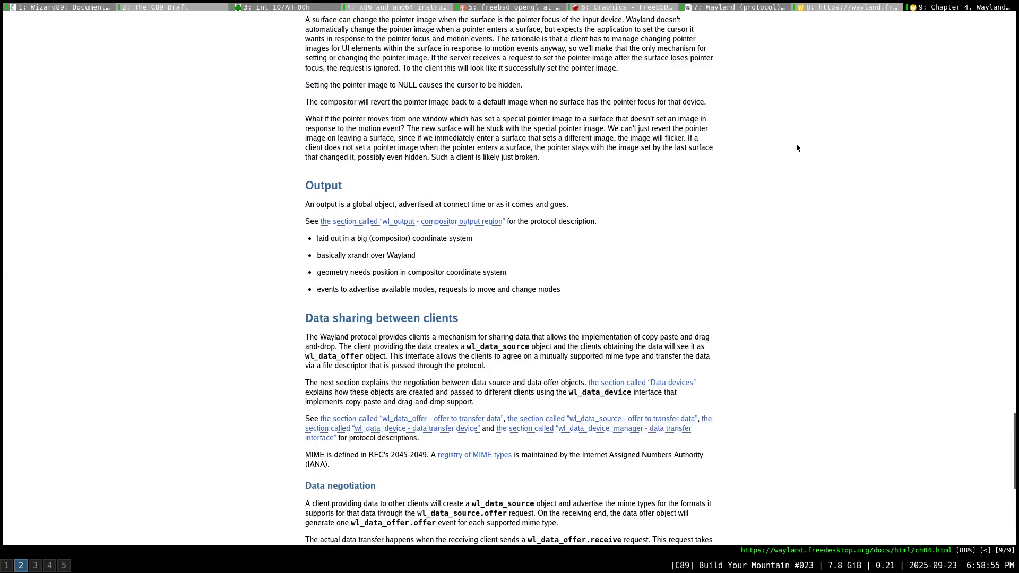
scroll(795, 148, up, 20)
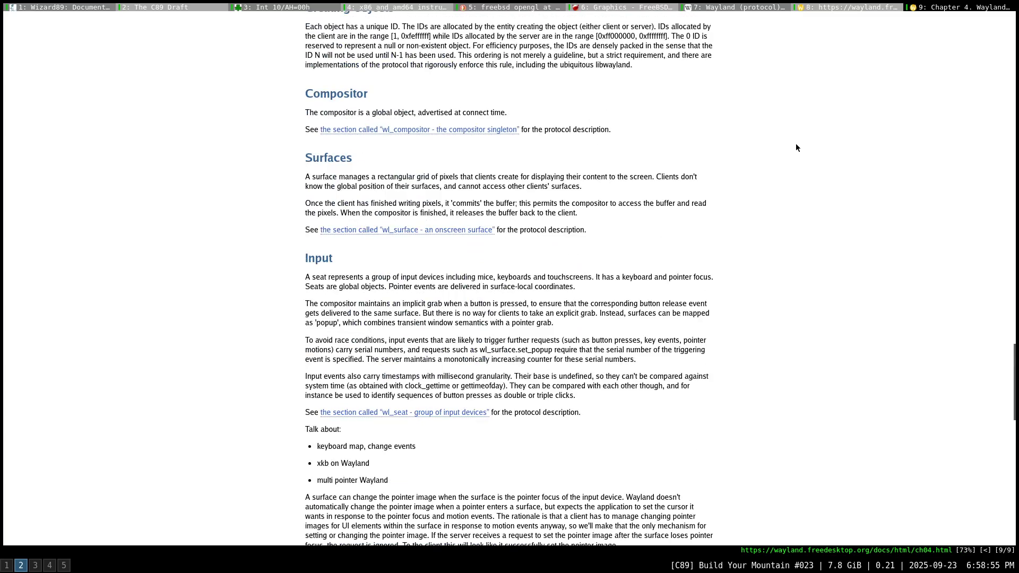
scroll(796, 148, up, 8)
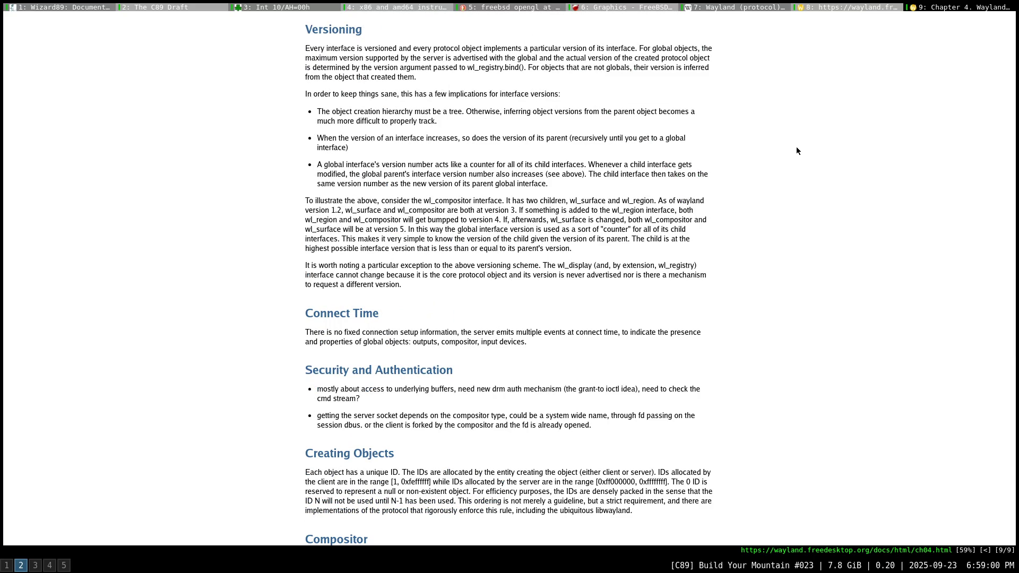
scroll(795, 149, up, 15)
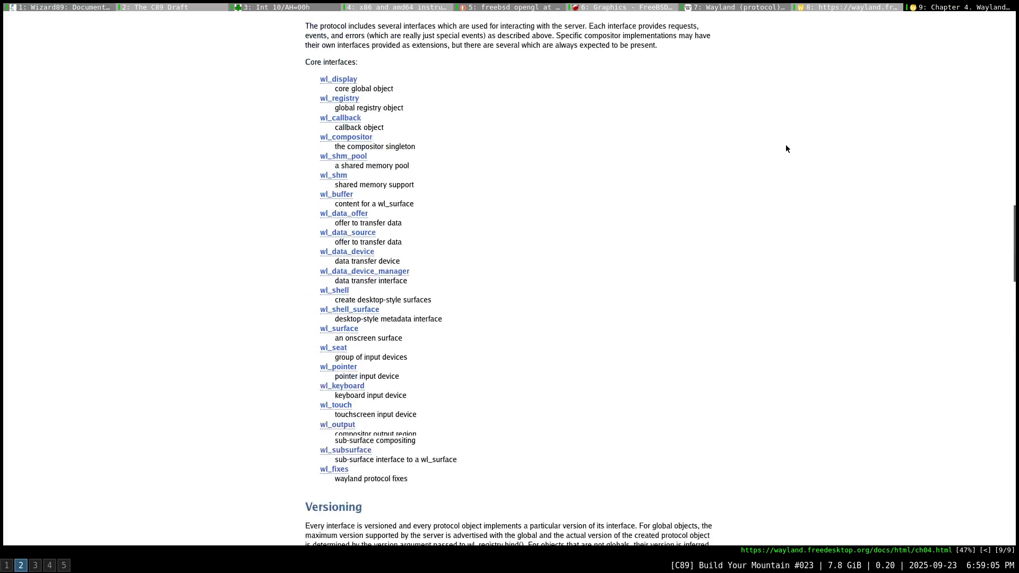
key(shift+h)
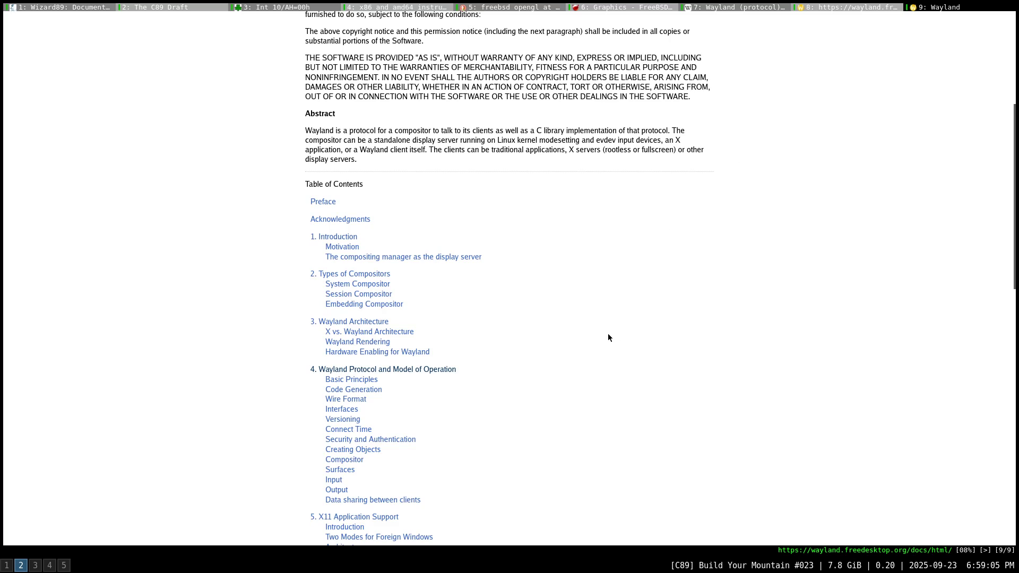
Scroll down the documentation's table of contents and back up to the top.
scroll(608, 337, down, 3)
scroll(609, 339, down, 3)
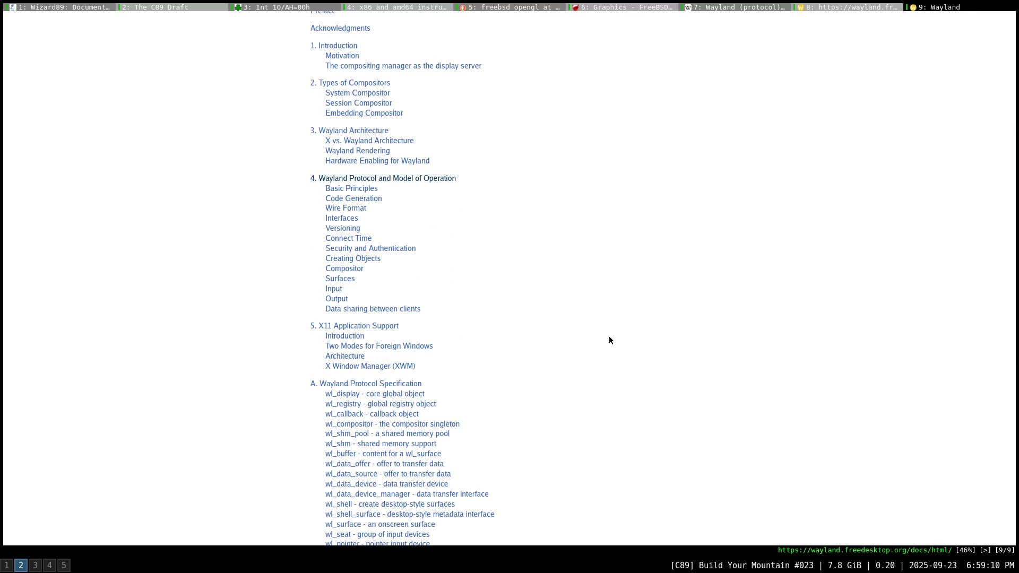
scroll(609, 340, down, 5)
scroll(608, 341, down, 6)
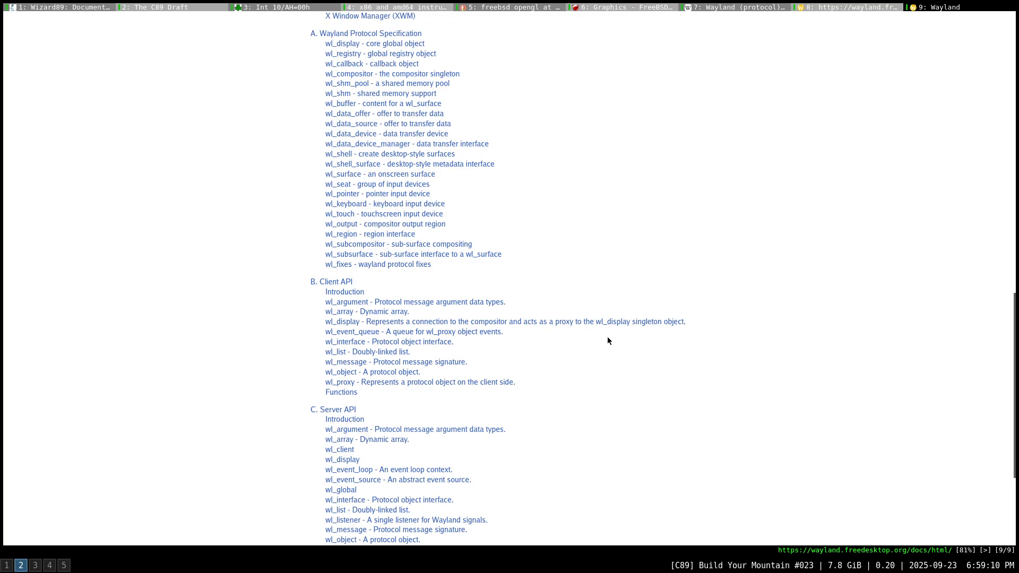
scroll(607, 342, down, 3)
scroll(608, 342, down, 3)
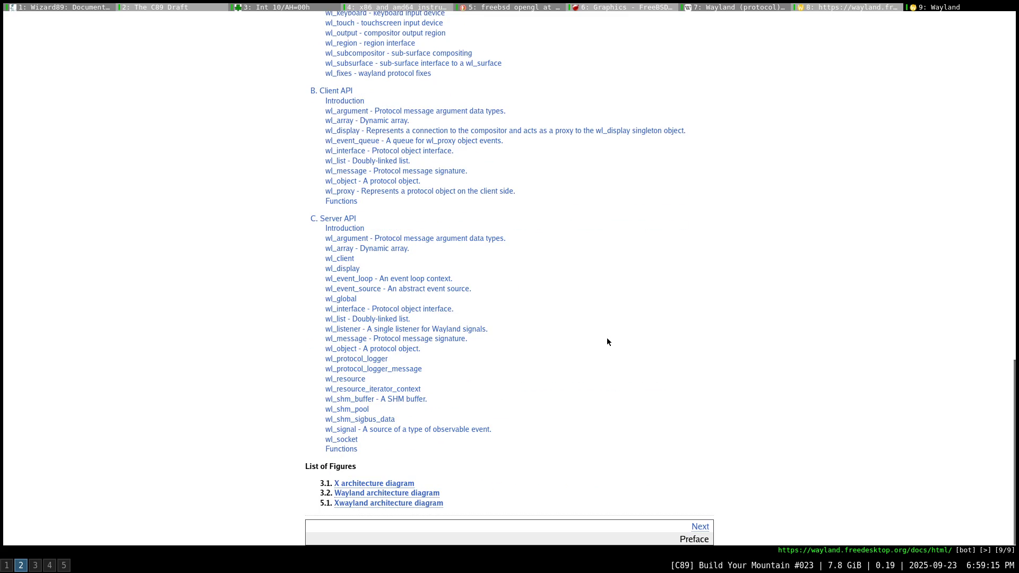
scroll(607, 342, up, 19)
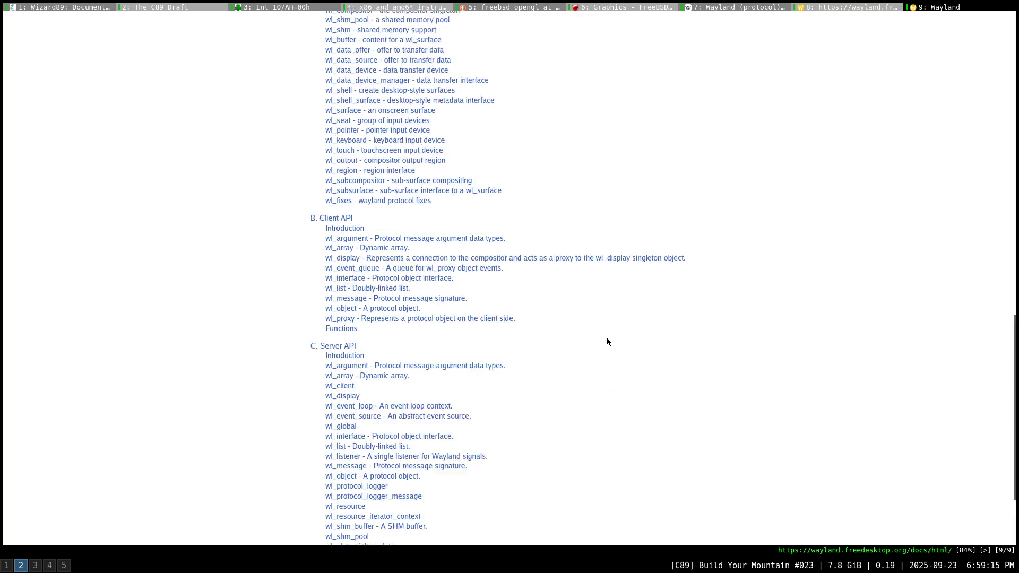
scroll(607, 342, up, 3)
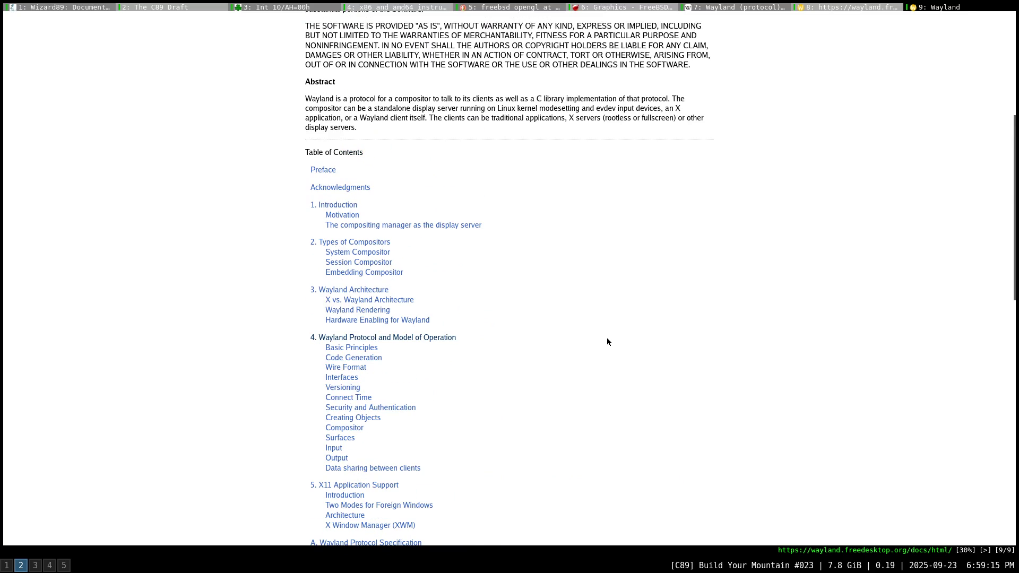
scroll(606, 341, up, 5)
scroll(607, 341, up, 5)
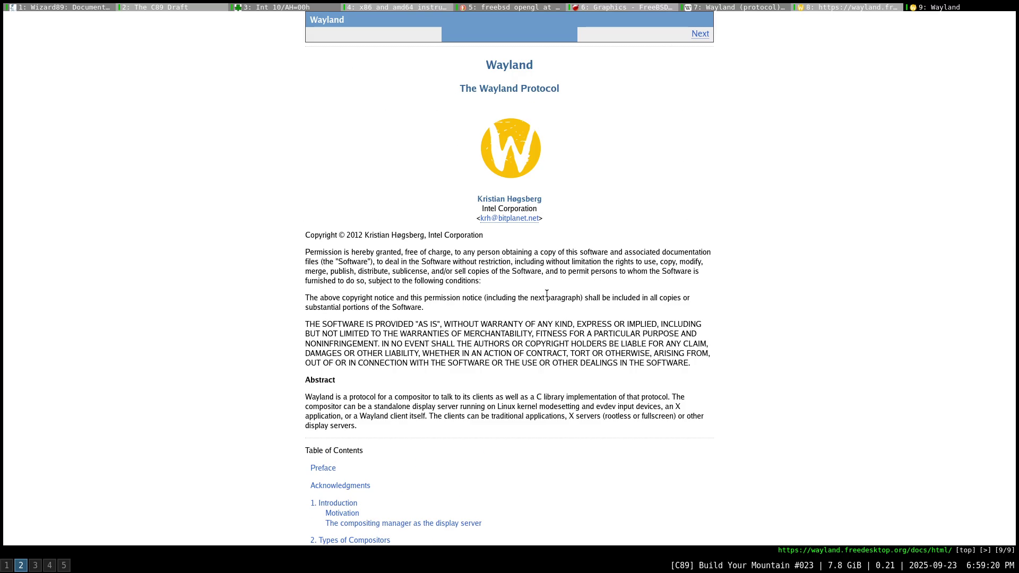
From the wayland.freedesktop.org home page tab, follow the bugs link to the GitLab wayland issues list.
key(shift+k)
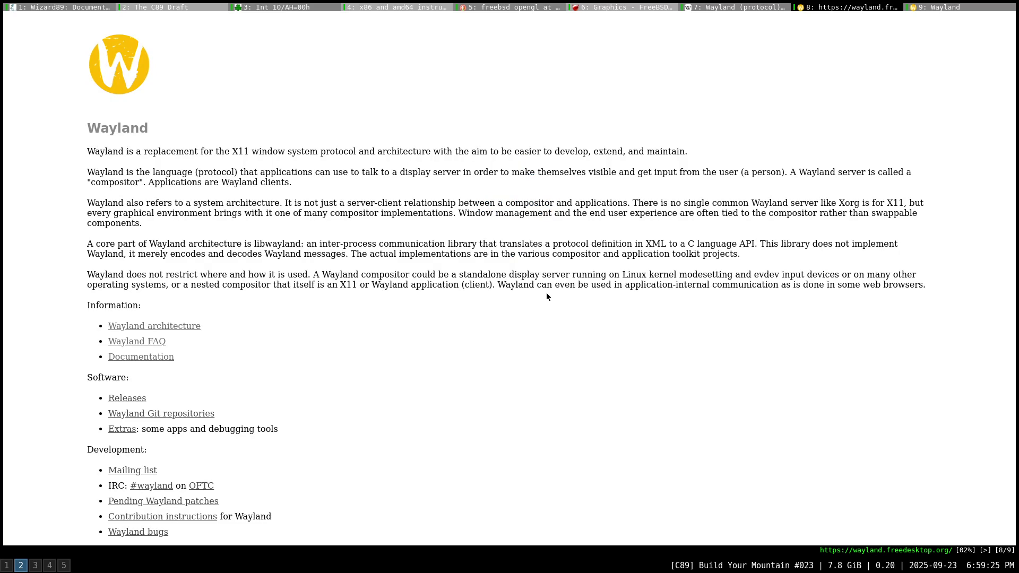
key(l)
key(f)
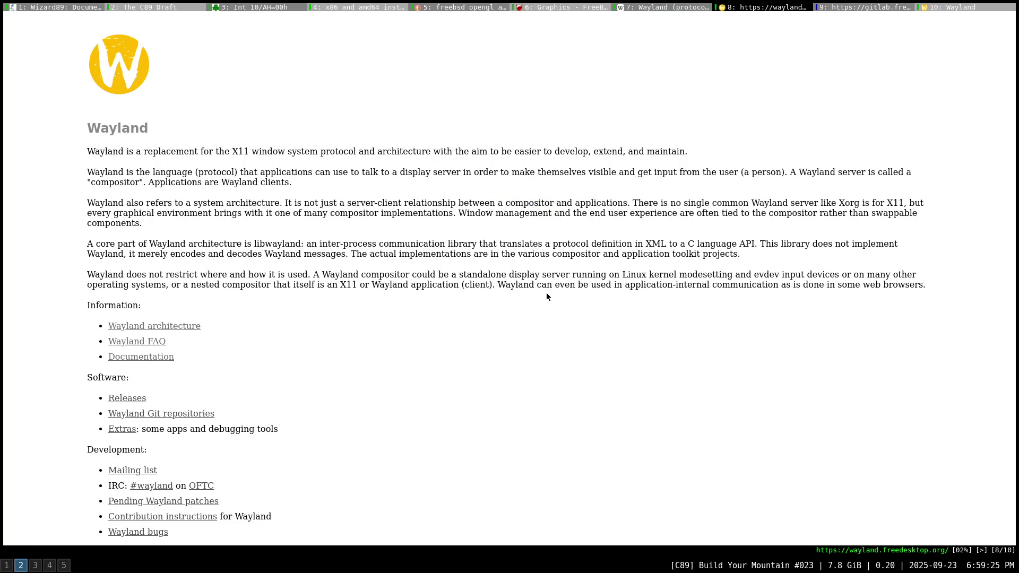
key(shift+j)
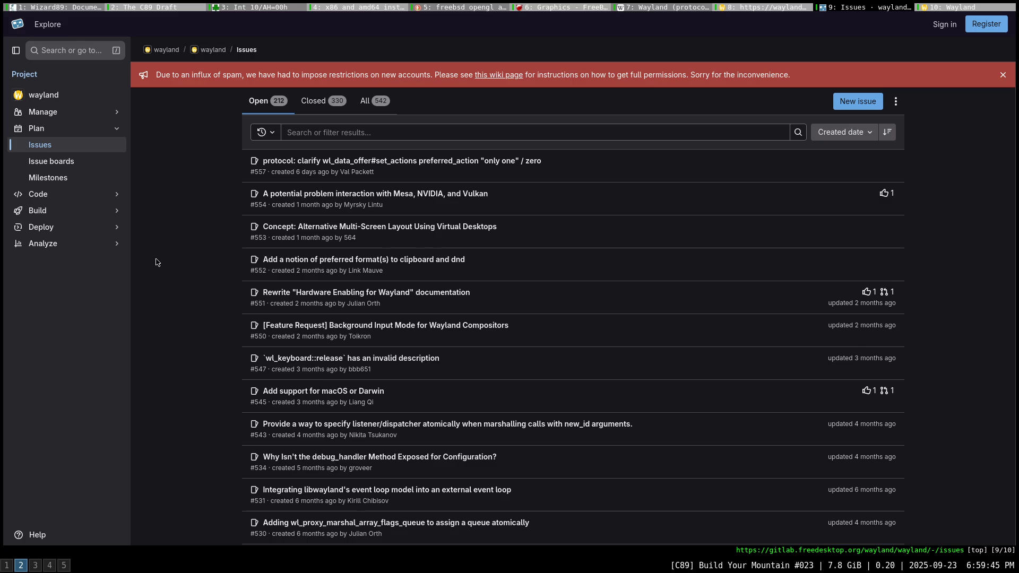
scroll(158, 262, down, 3)
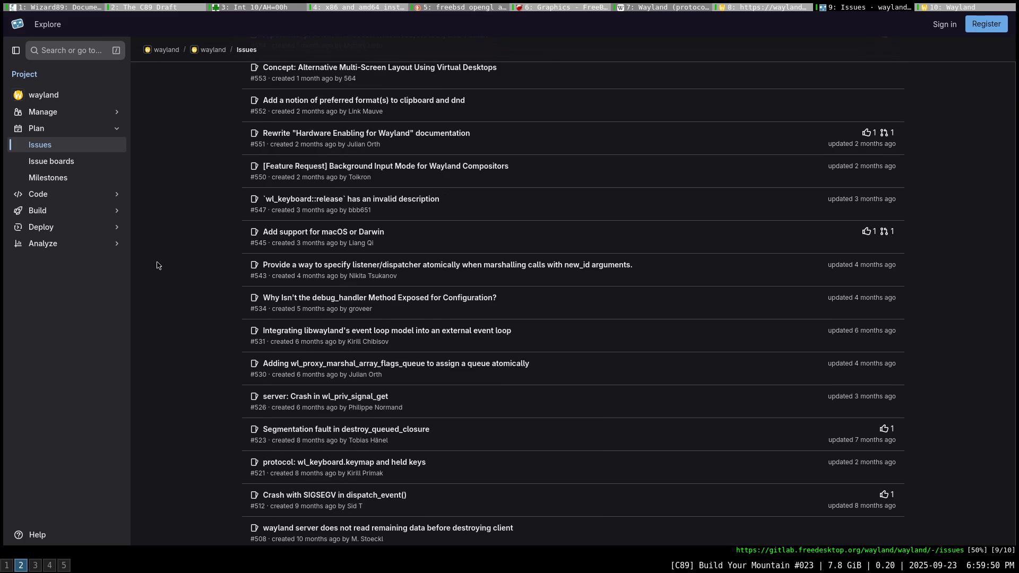
Open issue #545 "Add support for macOS or Darwin" in the side drawer and scroll through it.
click(313, 237)
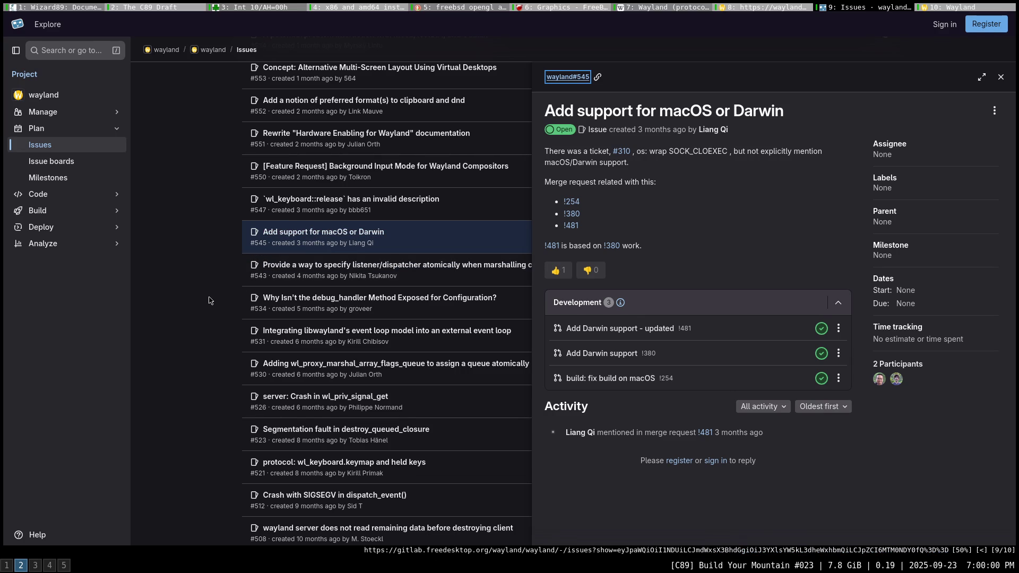
scroll(208, 300, down, 3)
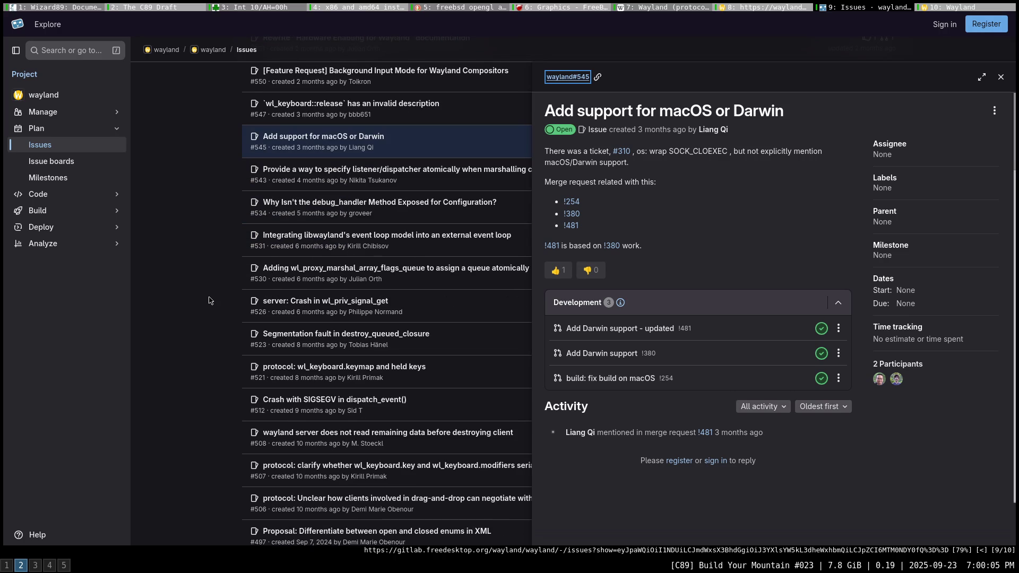
scroll(210, 300, down, 1)
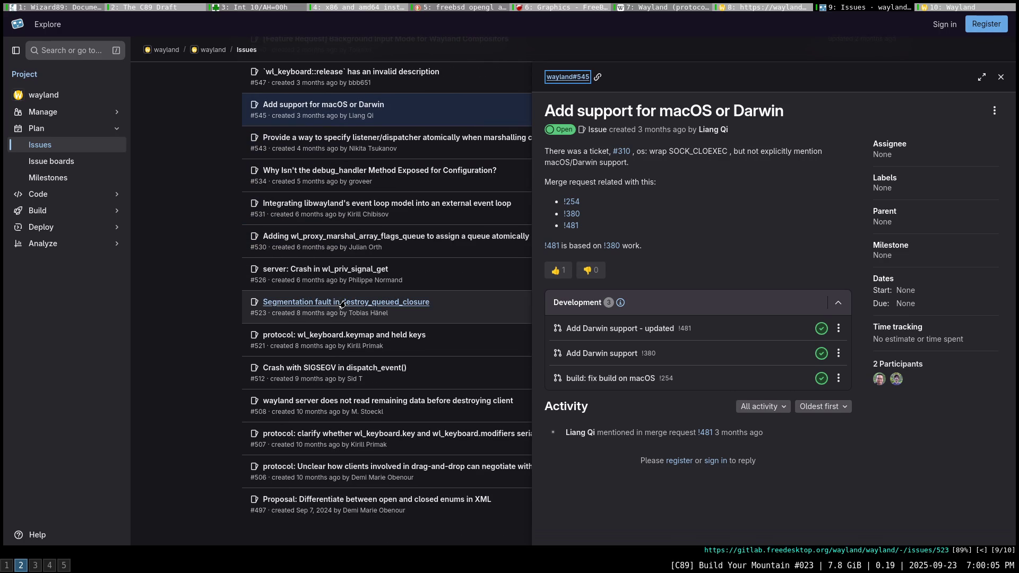
Open segmentation-fault issue #523, expand and read its full backtrace, then close it.
click(342, 302)
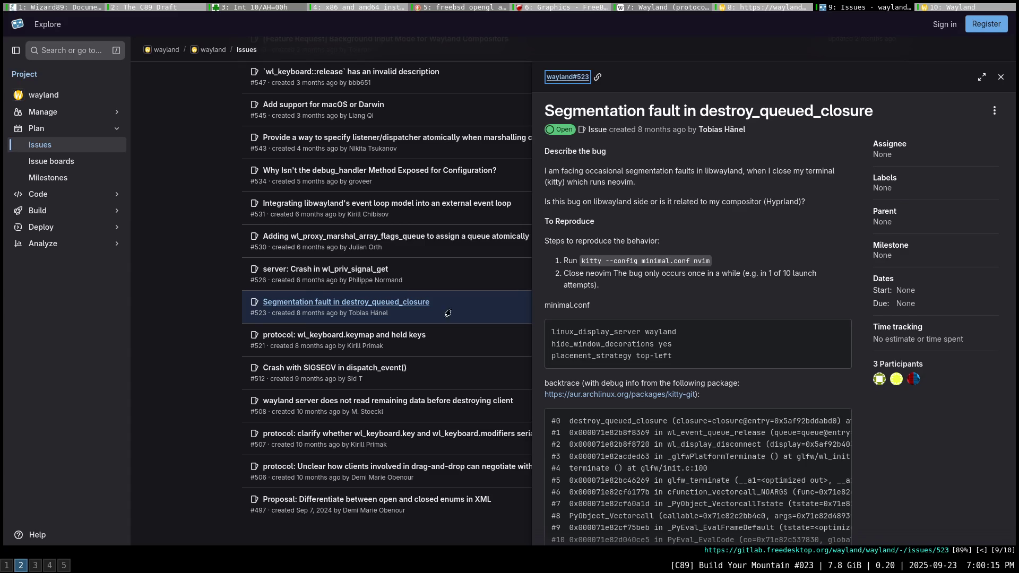
scroll(703, 318, down, 3)
scroll(703, 319, down, 2)
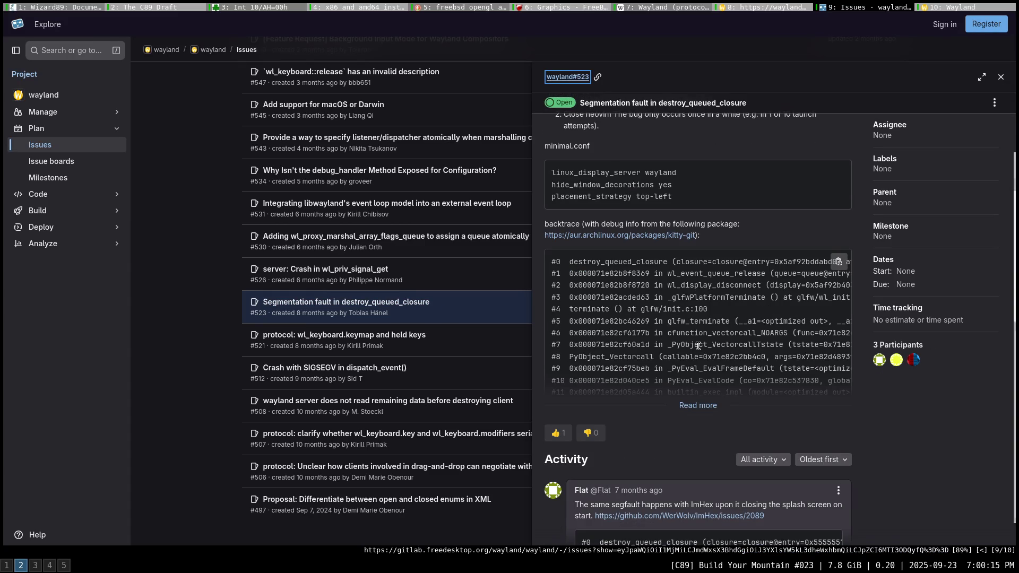
click(698, 406)
scroll(700, 383, down, 1)
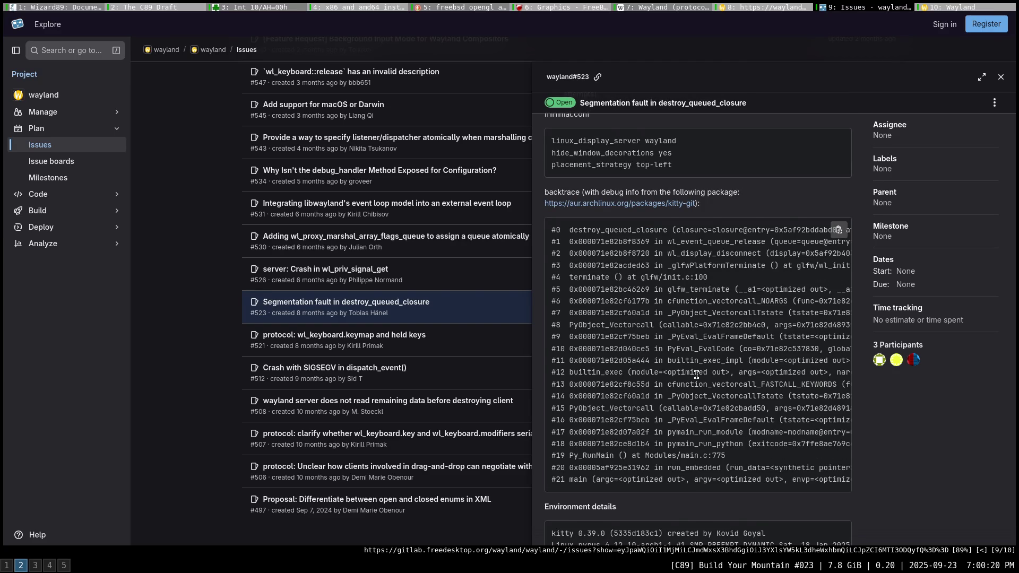
scroll(696, 375, down, 1)
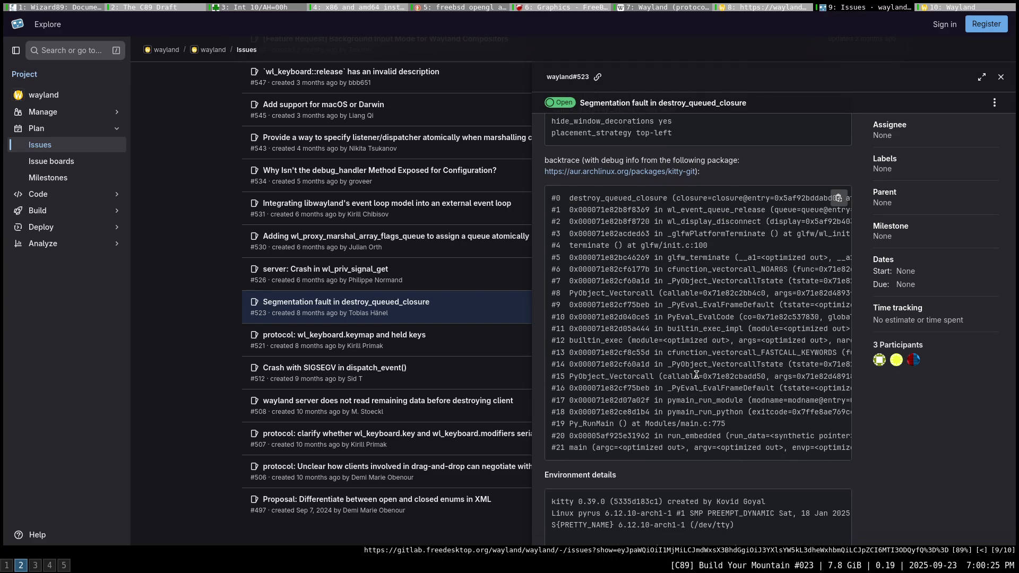
scroll(696, 374, down, 5)
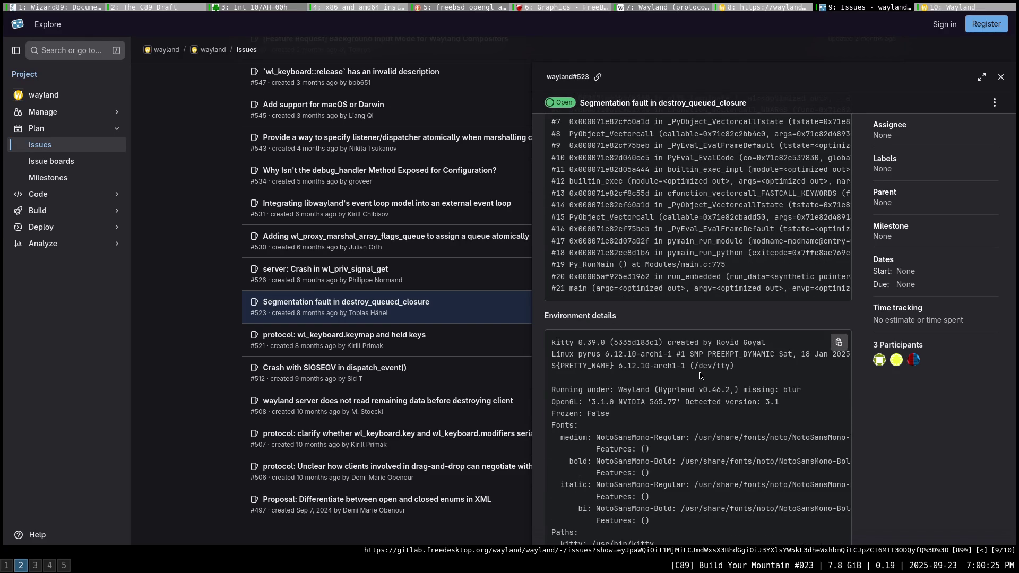
scroll(710, 322, up, 6)
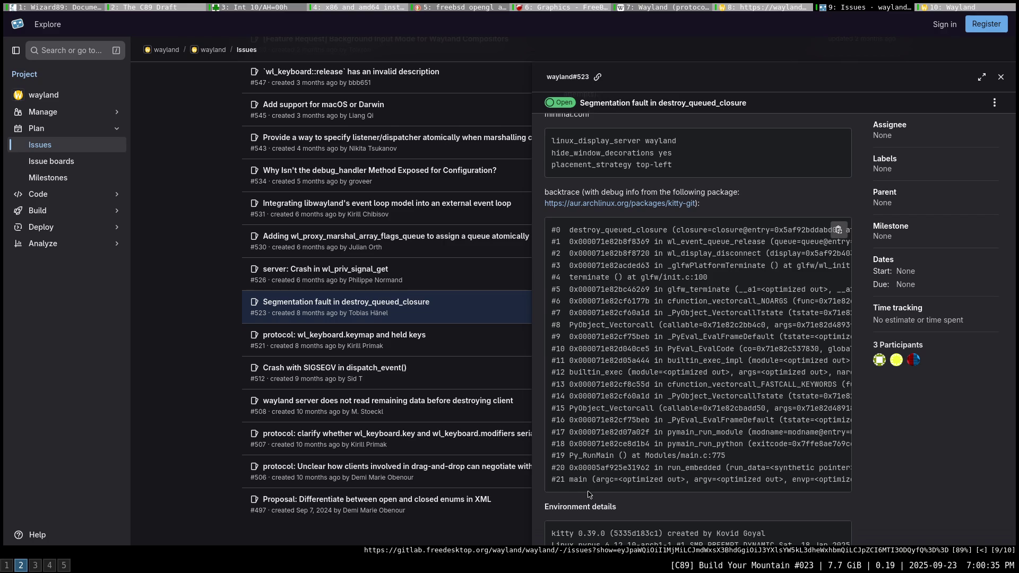
mouse_move(585, 489)
mouse_down()
mouse_move(686, 498)
mouse_move(574, 495)
mouse_up()
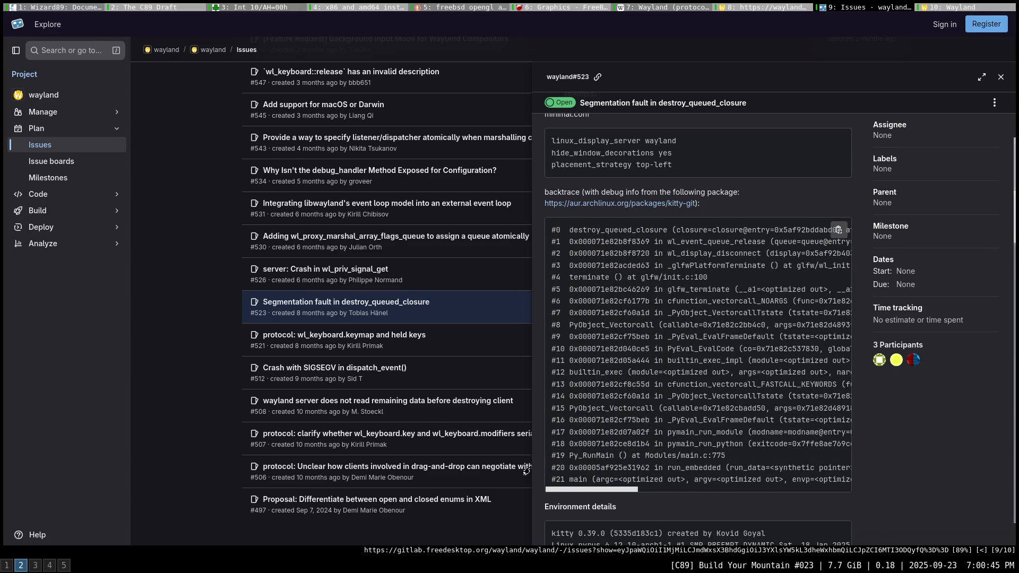
click(198, 372)
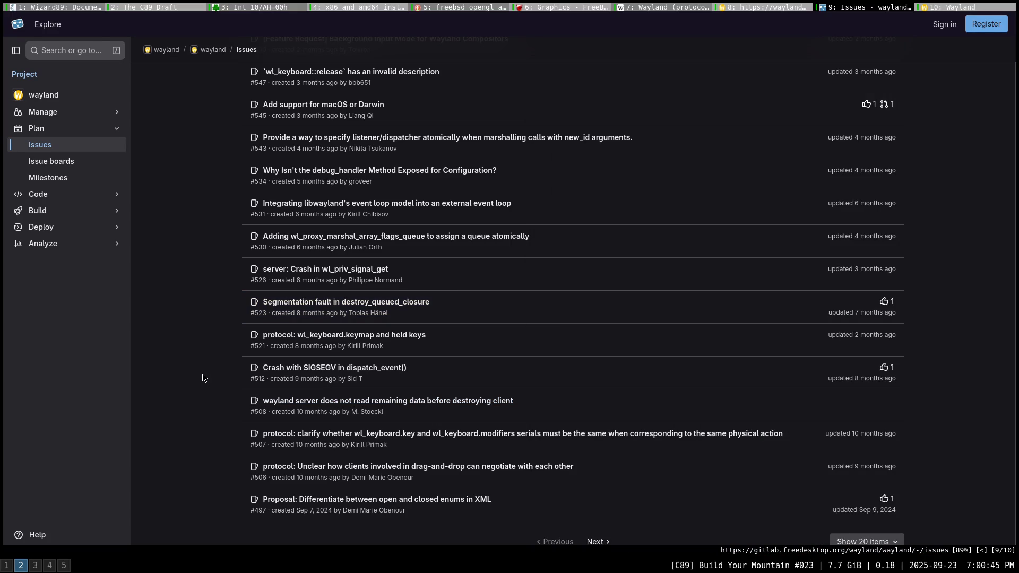
Open issue #512 on the SIGSEGV crash, read its full backtrace, then close it.
click(325, 367)
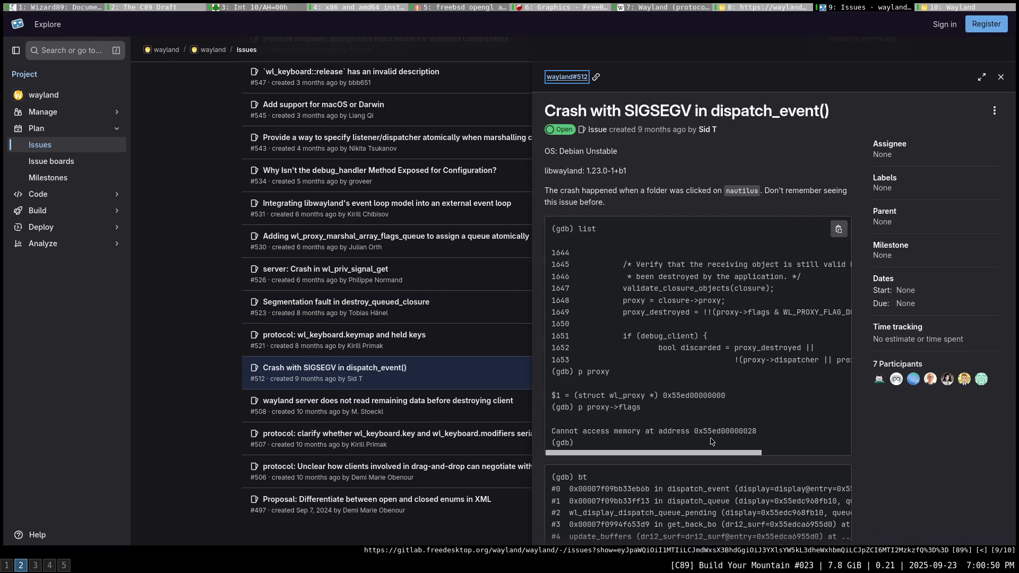
scroll(705, 444, down, 2)
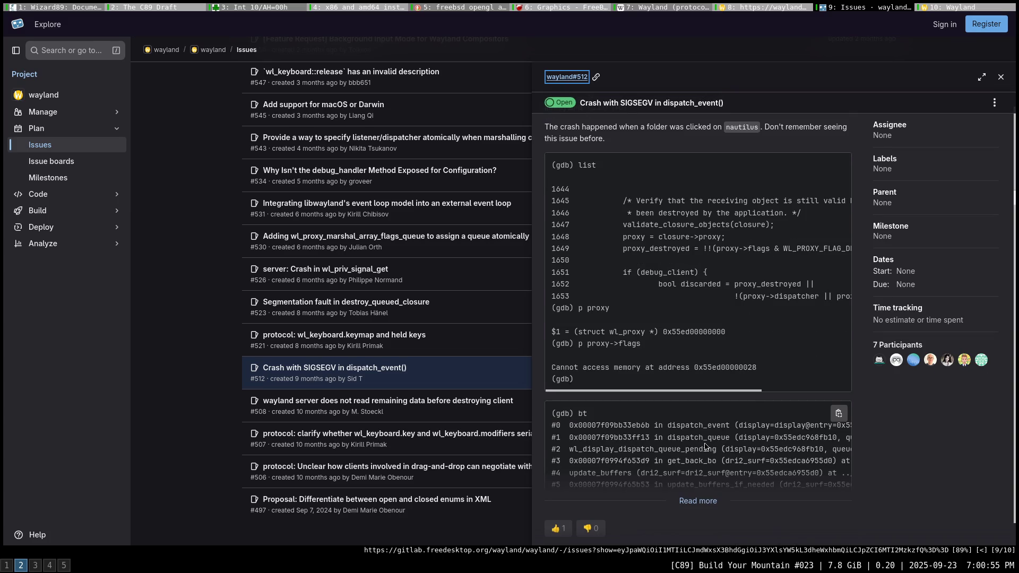
scroll(706, 446, down, 2)
click(703, 433)
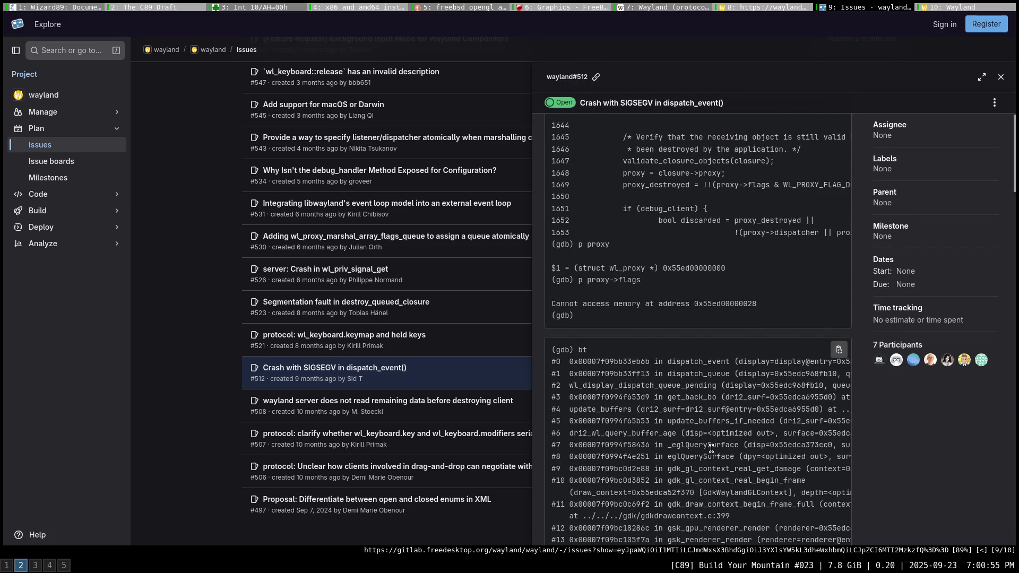
scroll(710, 450, down, 2)
scroll(711, 450, down, 6)
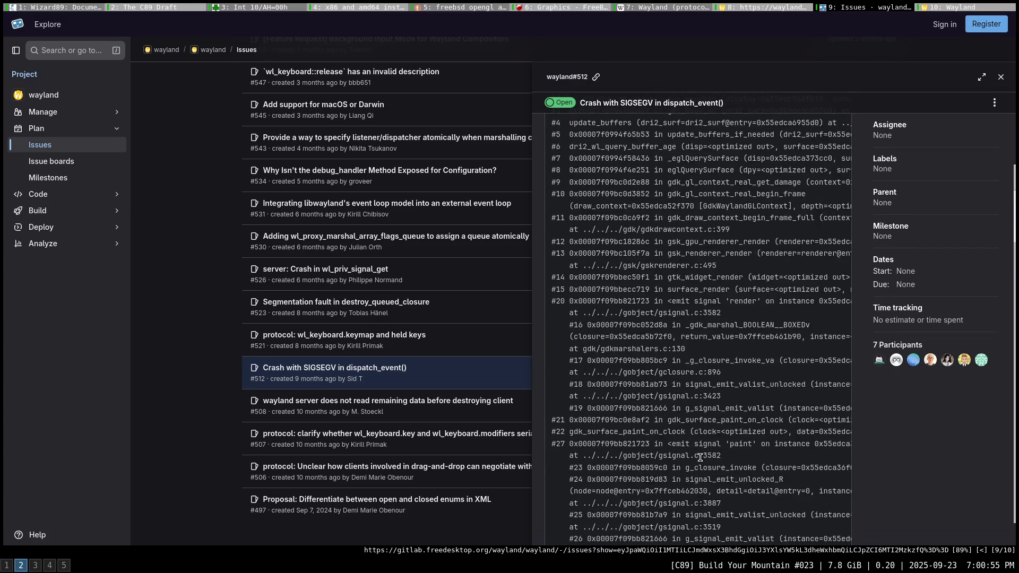
scroll(700, 455, down, 3)
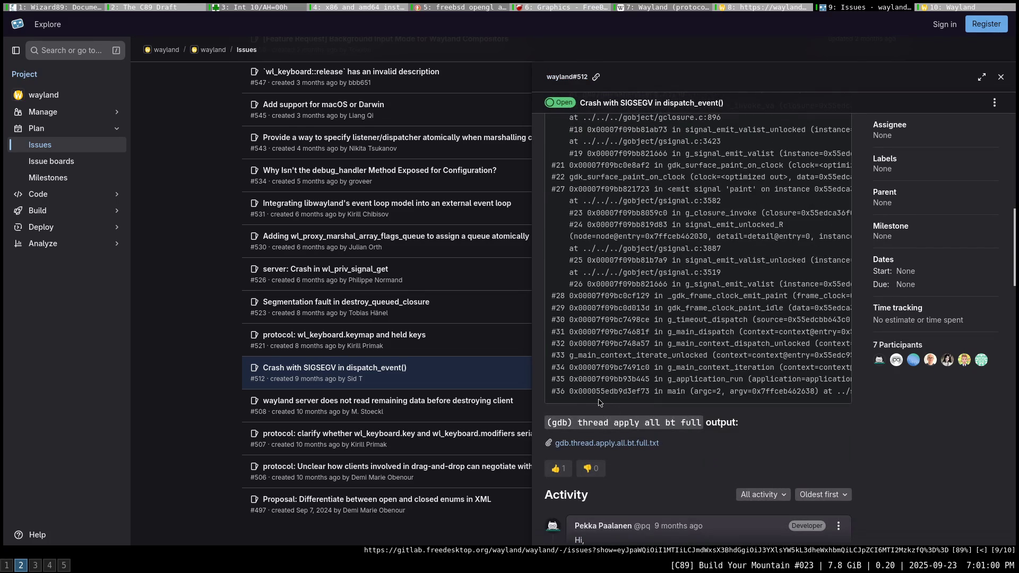
drag(609, 406, 769, 405)
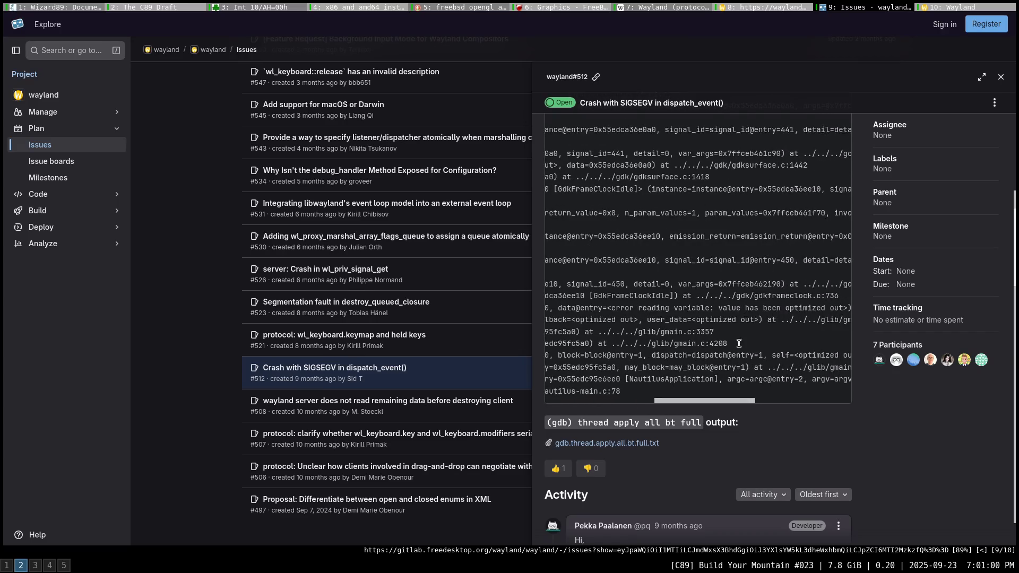
scroll(747, 321, up, 3)
scroll(747, 320, up, 5)
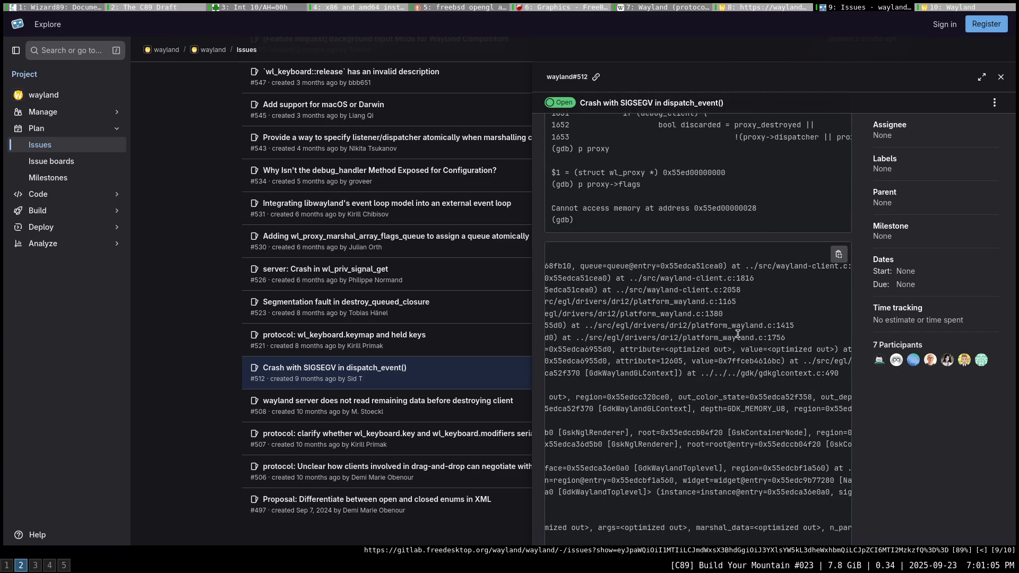
click(211, 391)
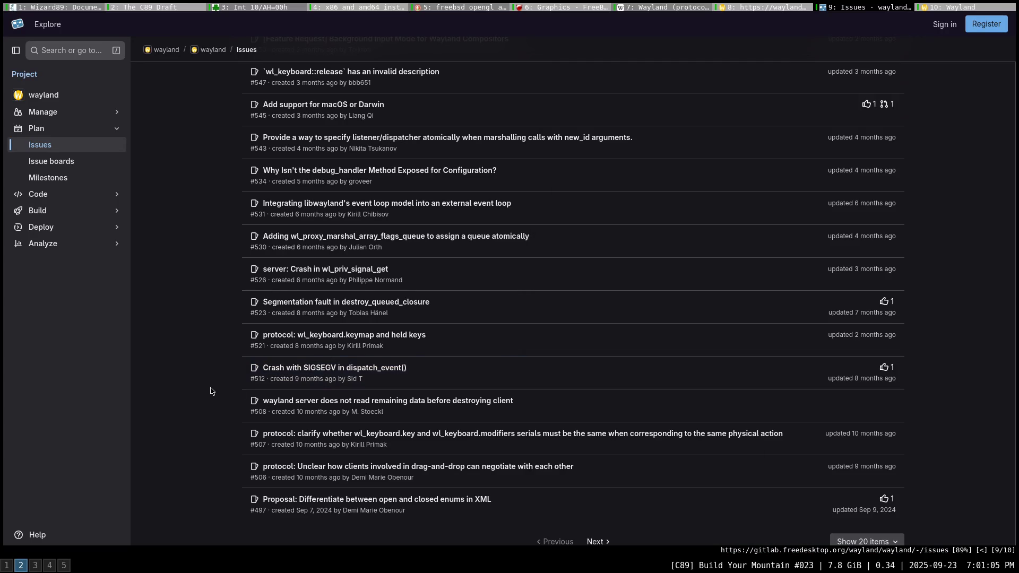
Go to the next page of issues and look over issue #478 on unescaped C keywords.
key(bracketright)
key(bracketright)
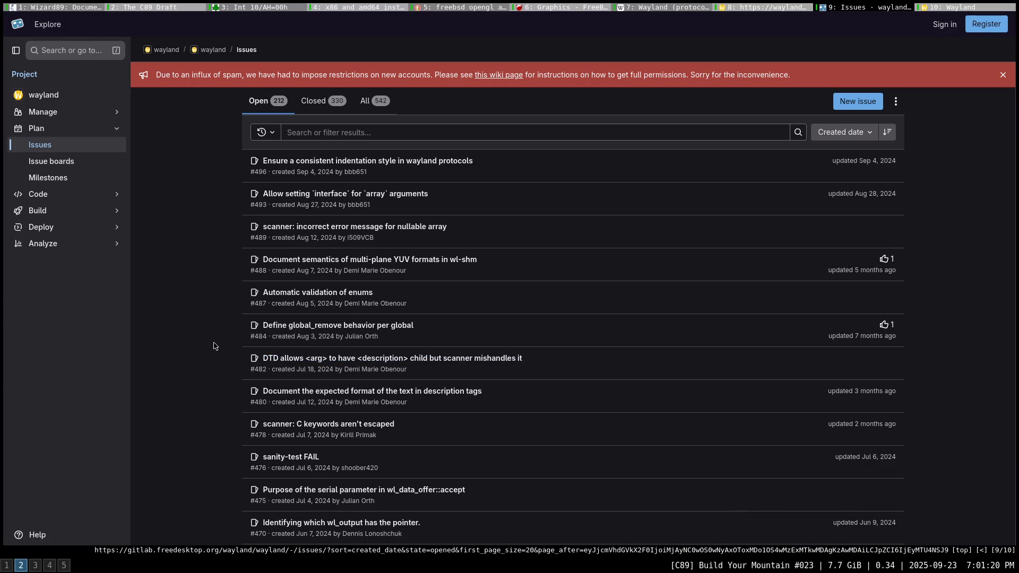
click(339, 425)
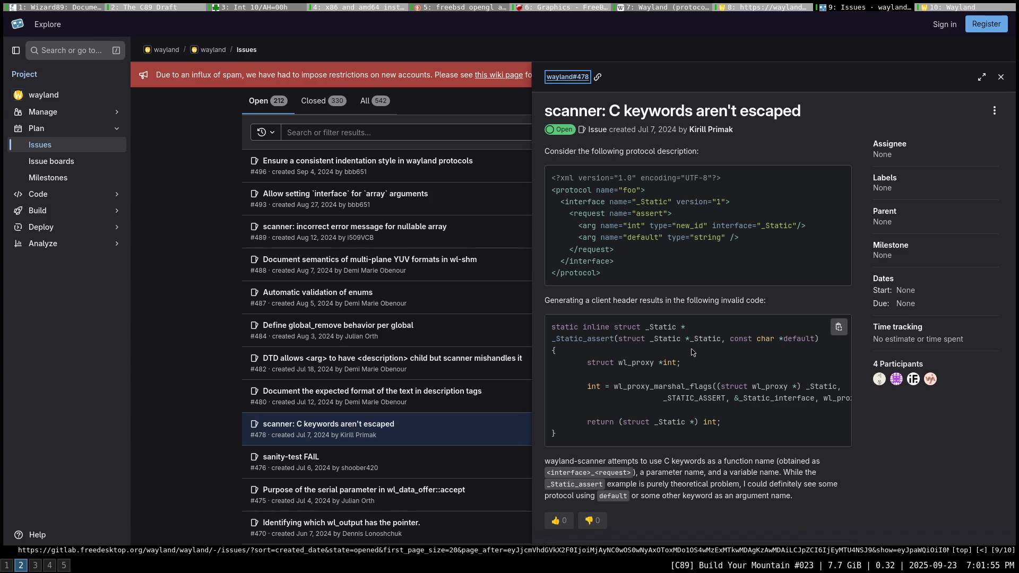
click(188, 354)
Scroll down the list and open issue #462, "Wayland needs more precise timers.".
scroll(191, 357, down, 3)
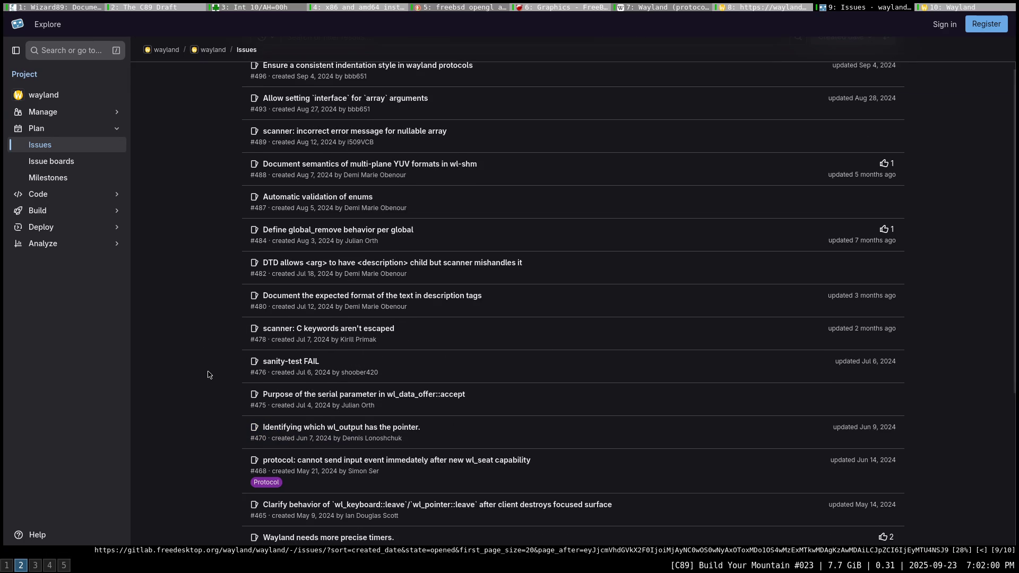
scroll(208, 376, down, 8)
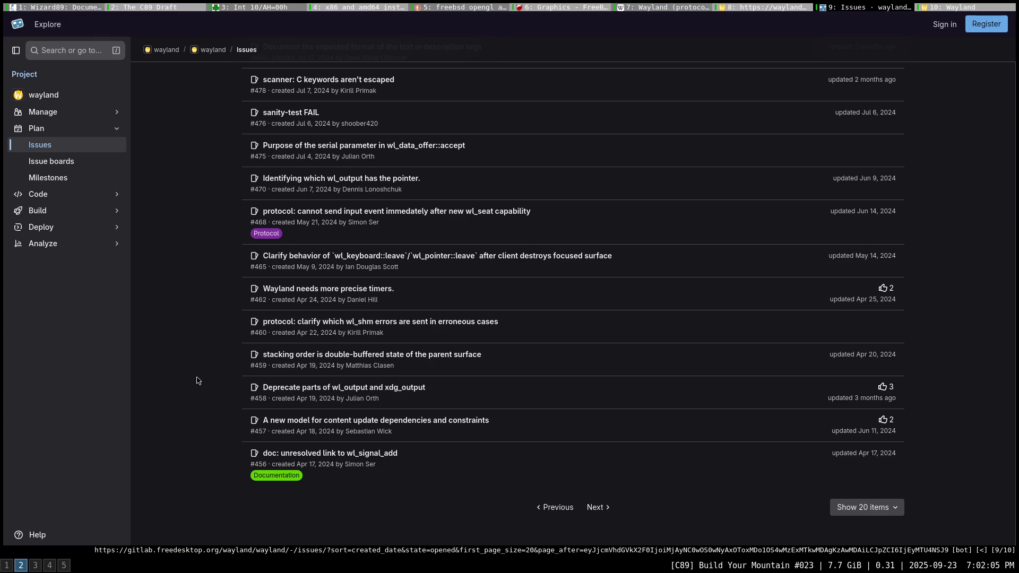
click(320, 295)
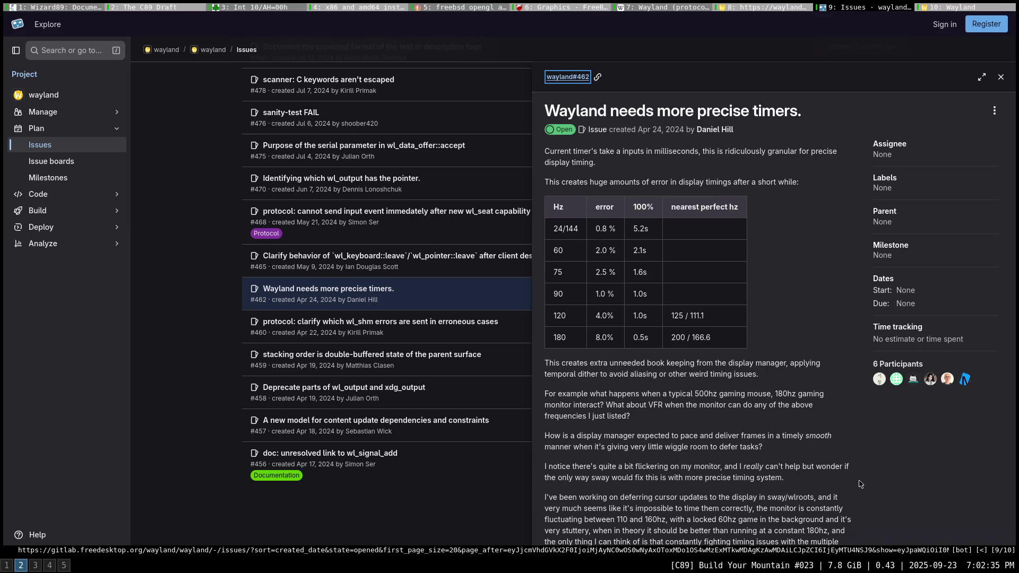
Scroll through the remaining replies on issue #462, then close its side panel.
scroll(859, 483, down, 1)
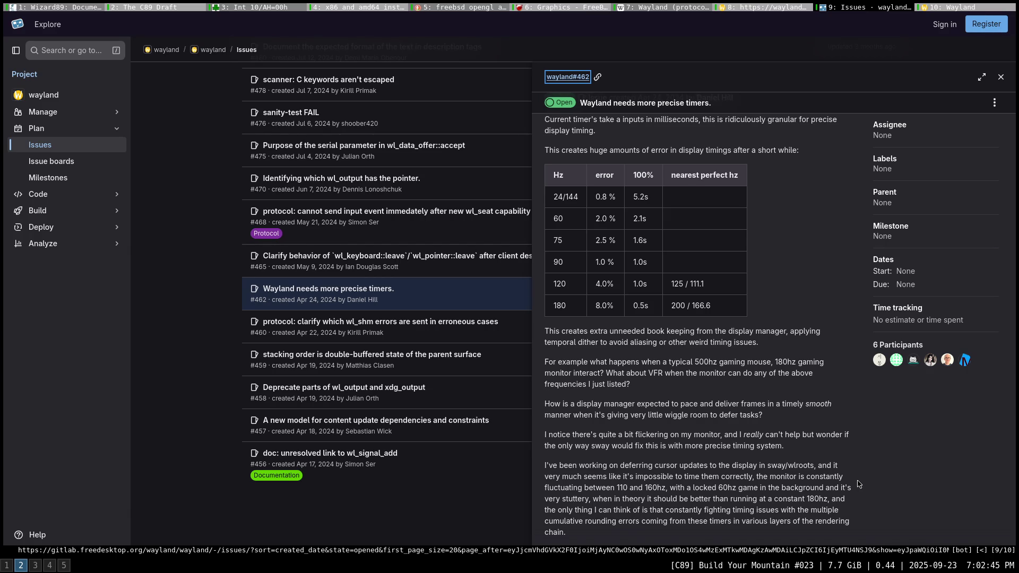
scroll(859, 483, down, 1)
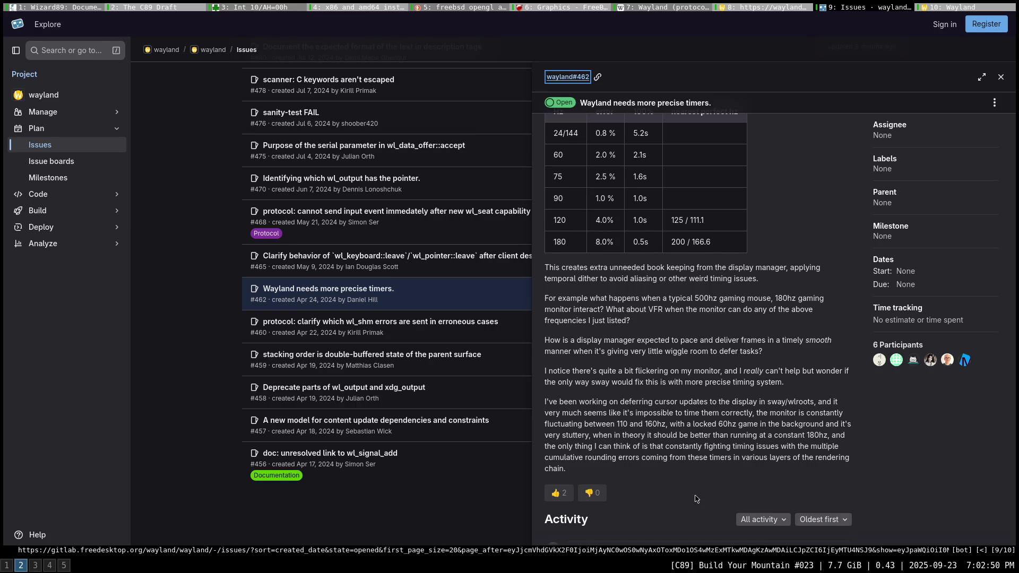
scroll(695, 499, down, 3)
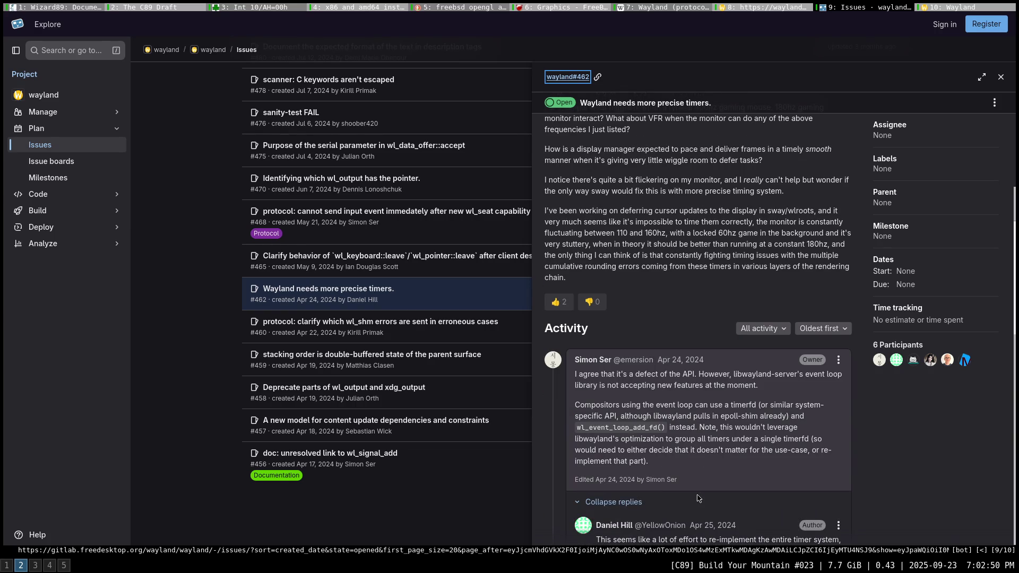
scroll(699, 498, down, 1)
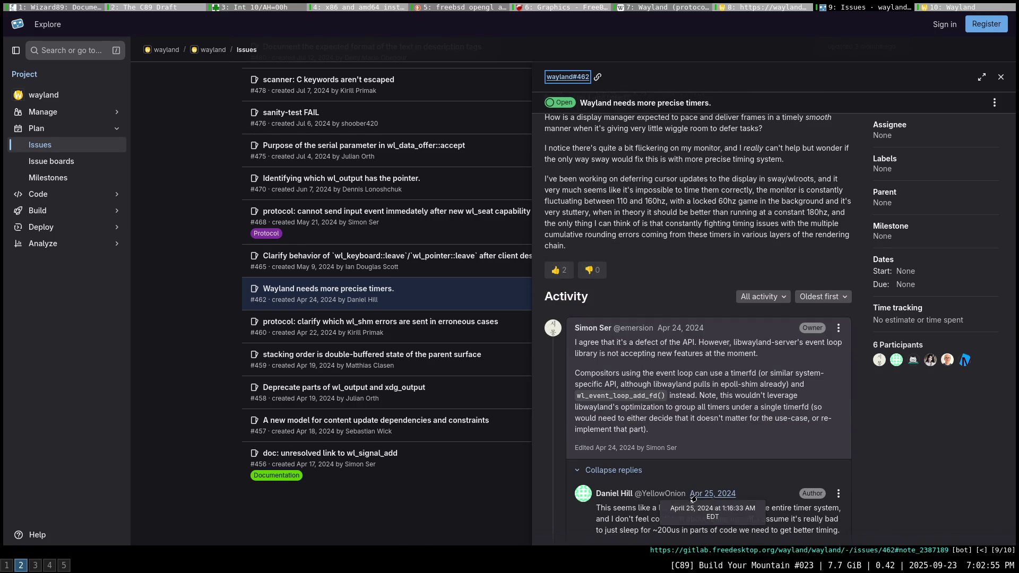
scroll(921, 494, down, 1)
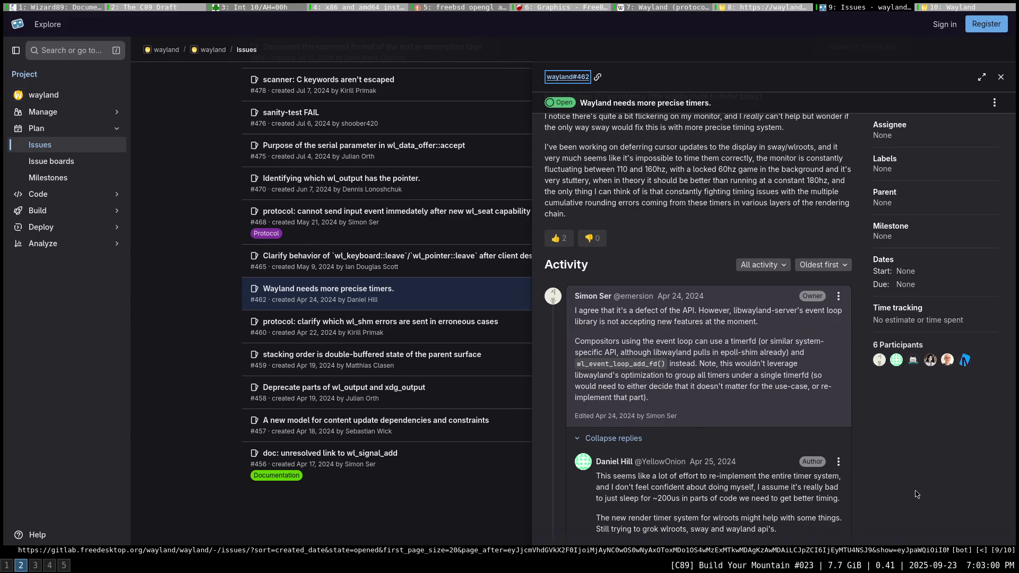
scroll(917, 494, down, 2)
scroll(917, 493, down, 1)
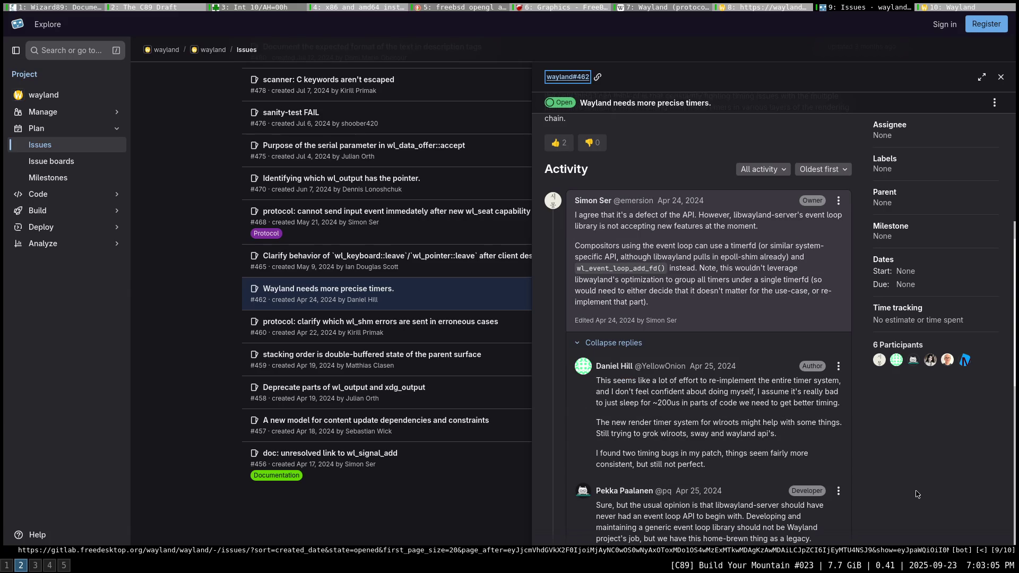
scroll(921, 491, down, 1)
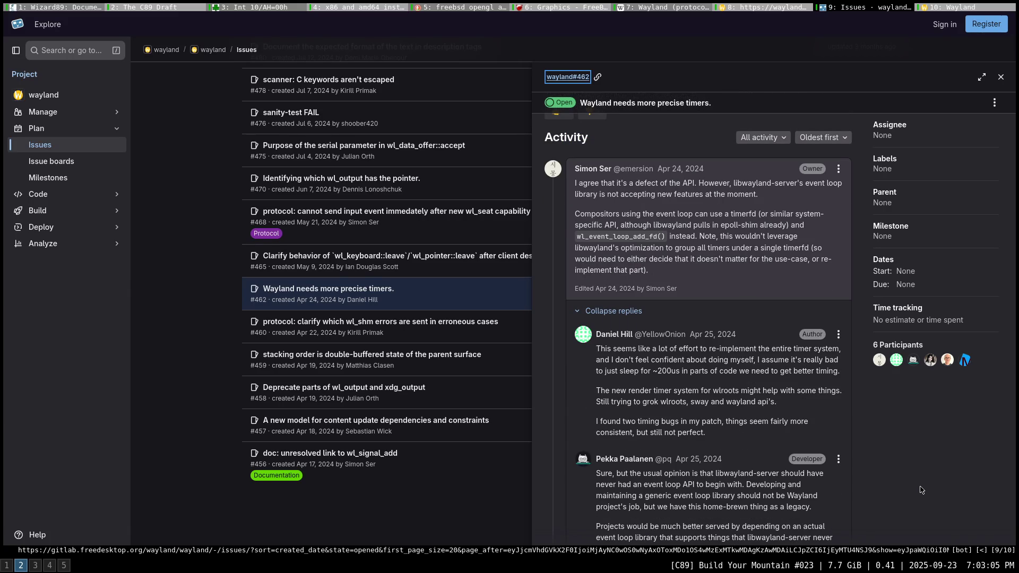
scroll(922, 490, down, 2)
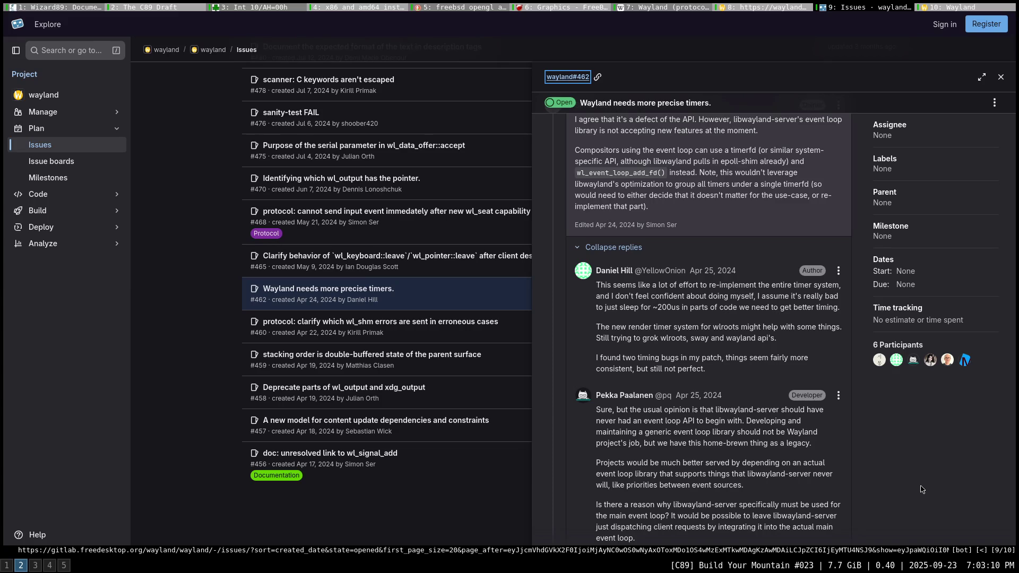
scroll(923, 488, down, 3)
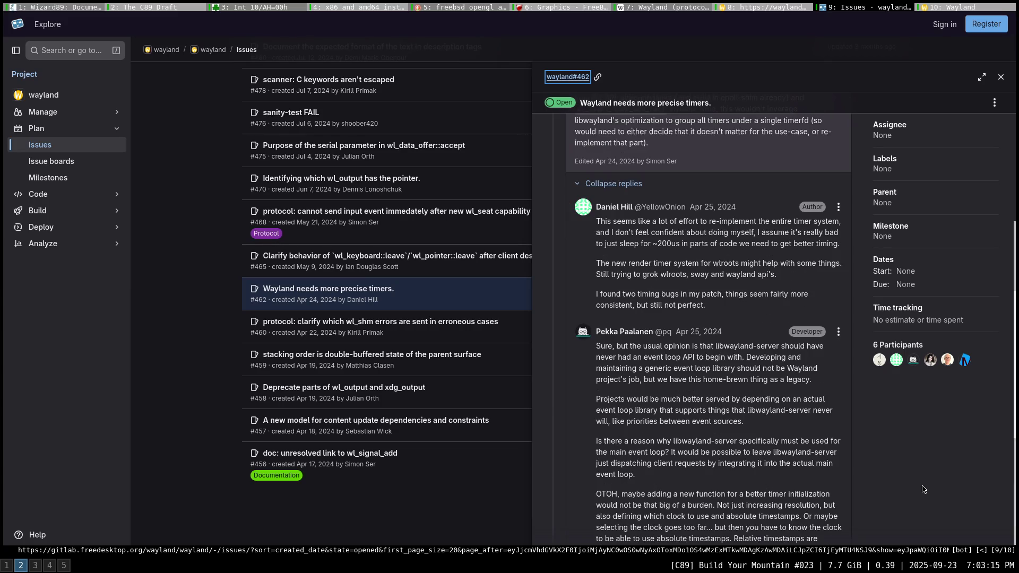
scroll(924, 488, down, 1)
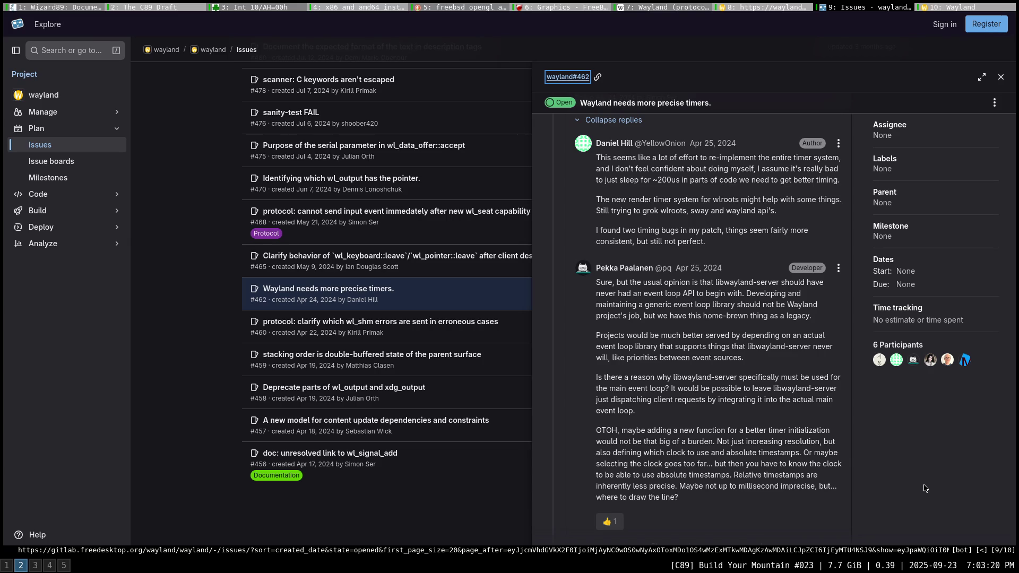
scroll(926, 488, down, 6)
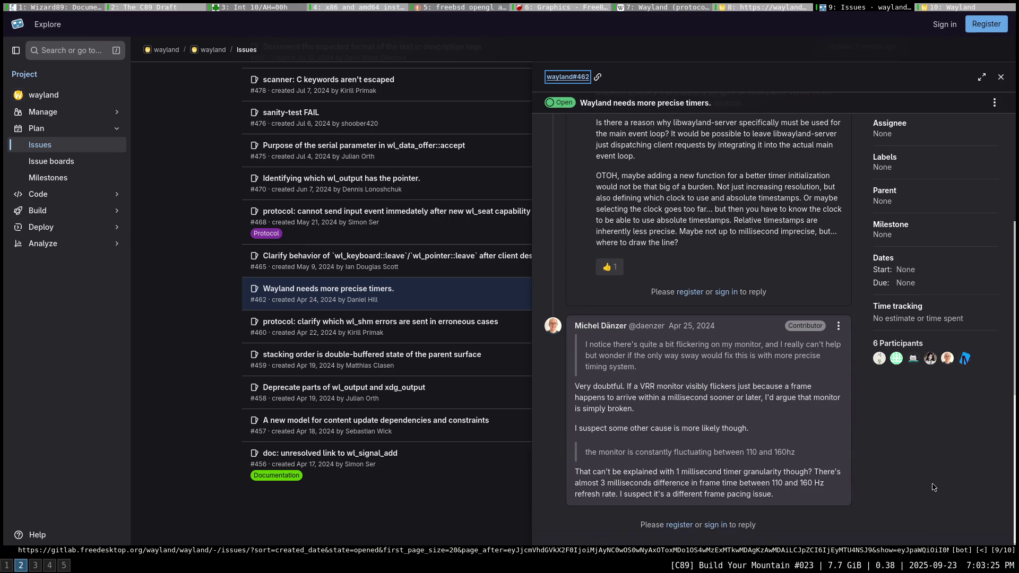
scroll(933, 487, down, 1)
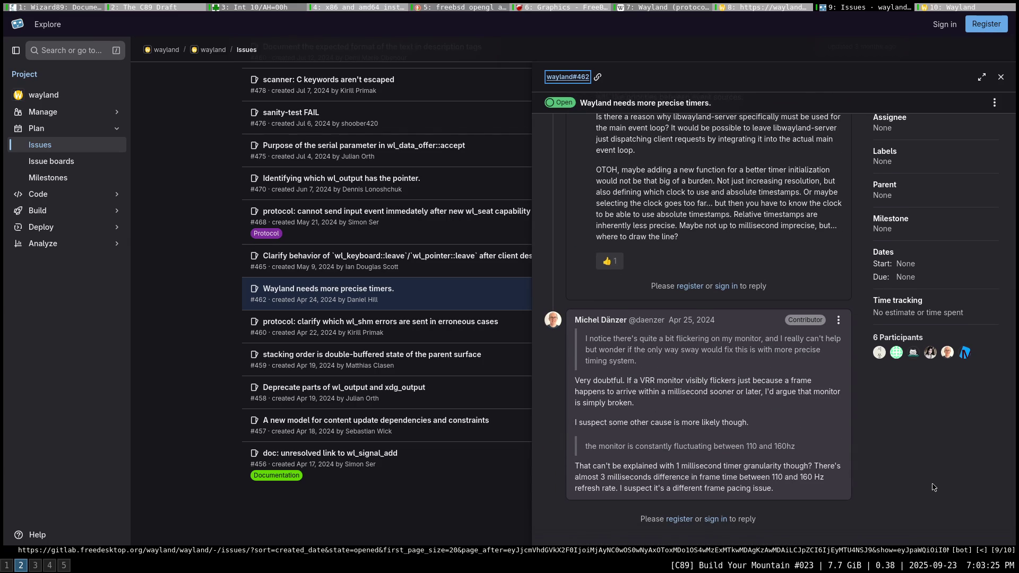
click(482, 511)
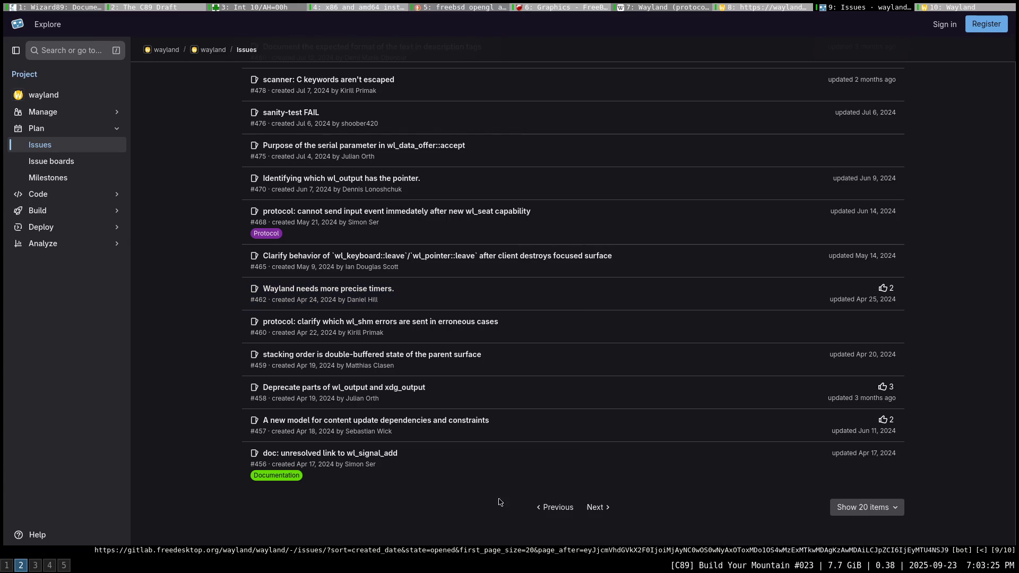
Run a web search for 'vulkan on wayland' in the Wayland documentation tab.
click(940, 8)
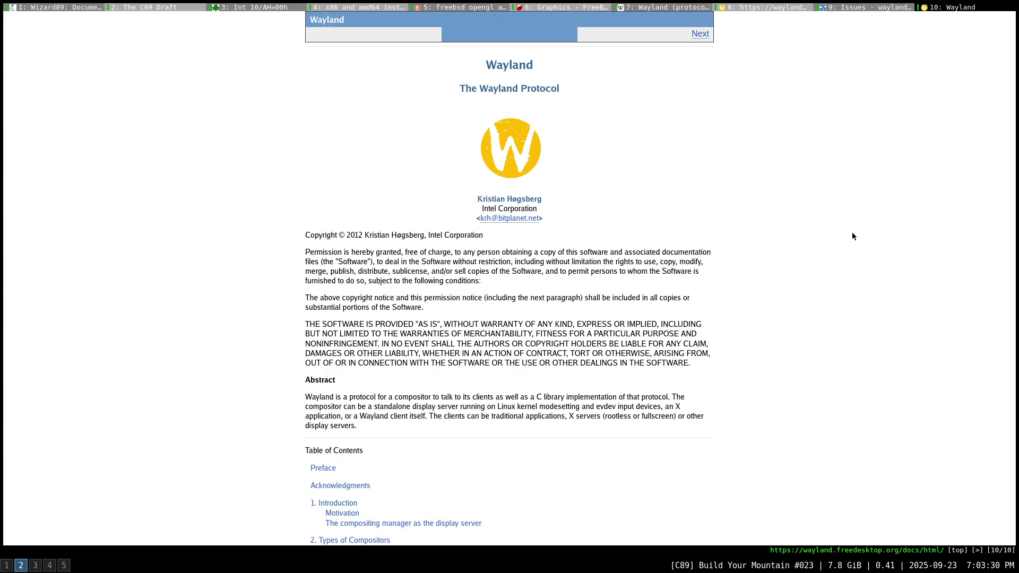
text(ovulkan on w)
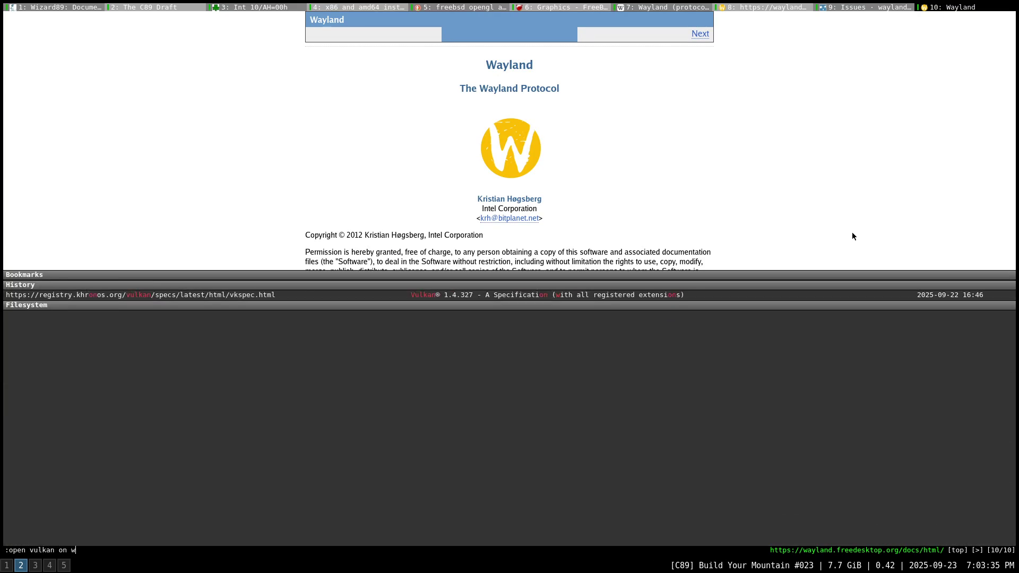
text(ayland)
key(Return)
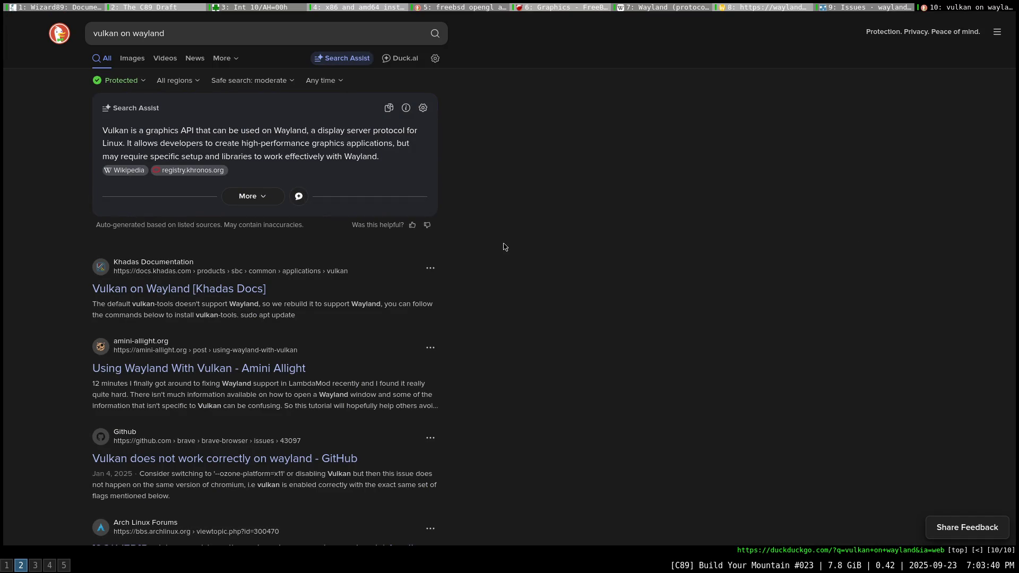
Open the Vulkan Wikipedia article and Brave's GitHub issue #43097 in new tabs, then view the issue.
click(127, 171)
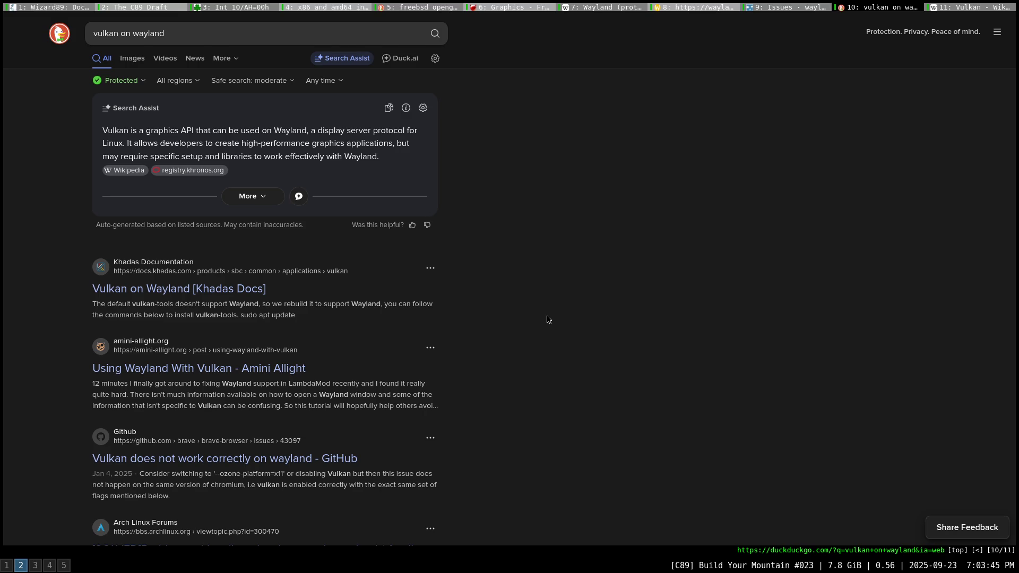
scroll(548, 318, down, 2)
scroll(549, 317, down, 1)
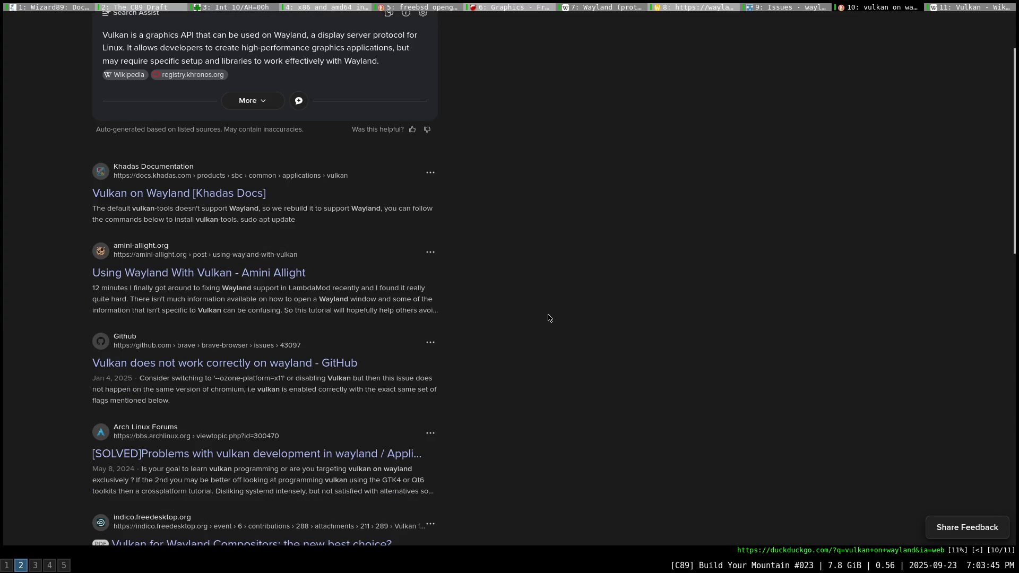
scroll(548, 317, down, 1)
middle_click(330, 342)
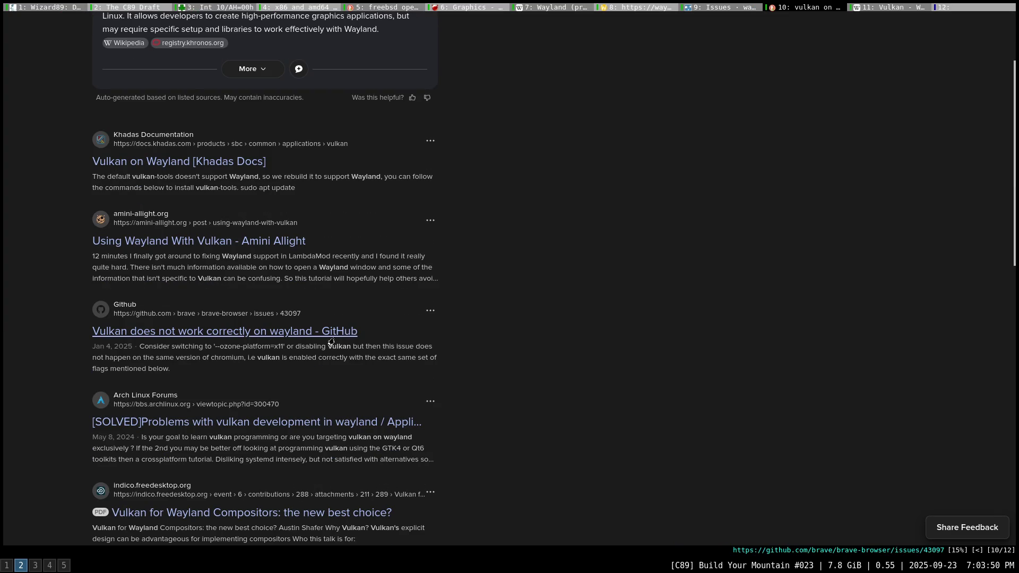
click(966, 7)
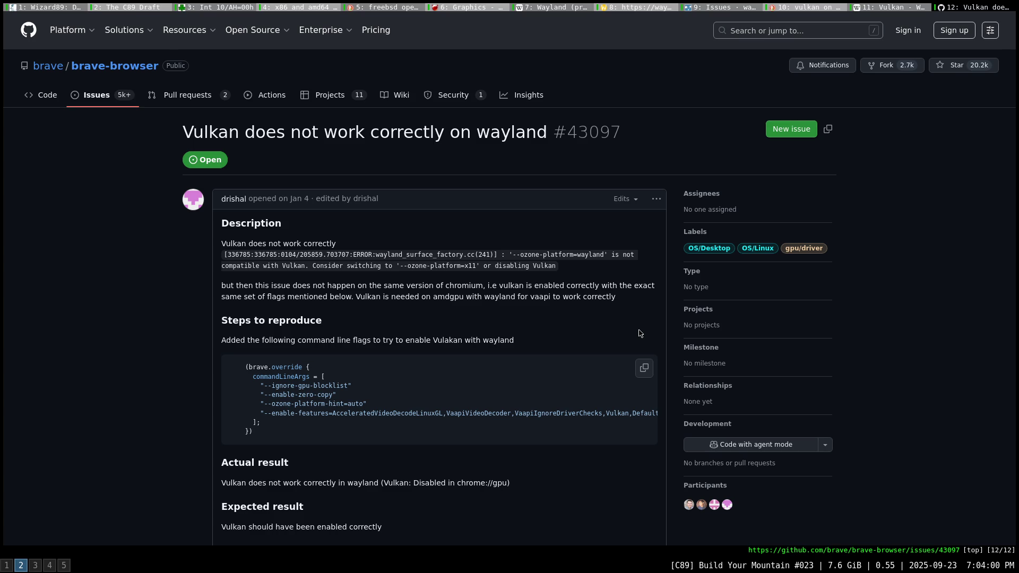
Scroll down the Brave Vulkan-on-Wayland issue and drag through its log block horizontally.
scroll(641, 333, down, 10)
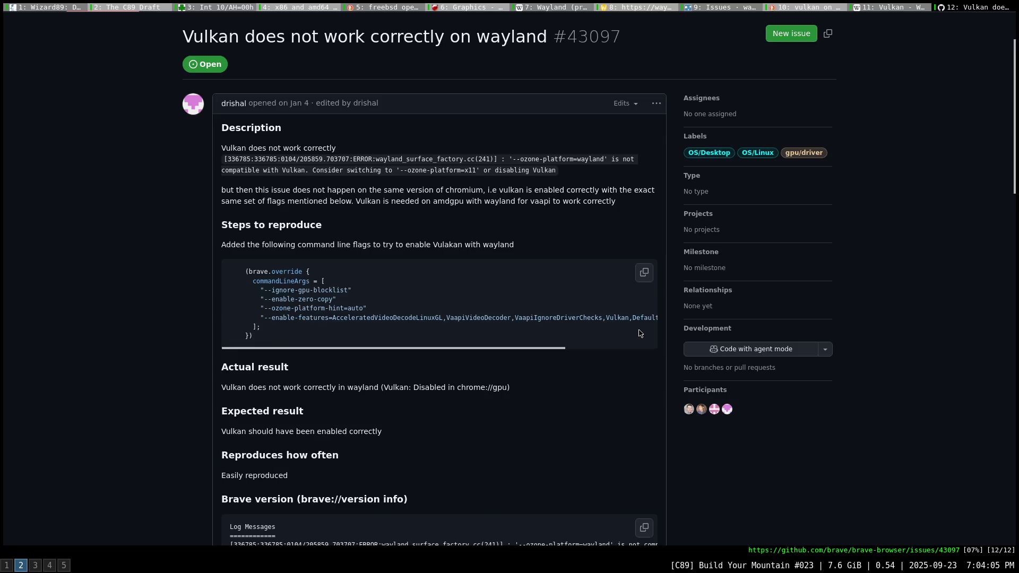
scroll(640, 334, down, 1)
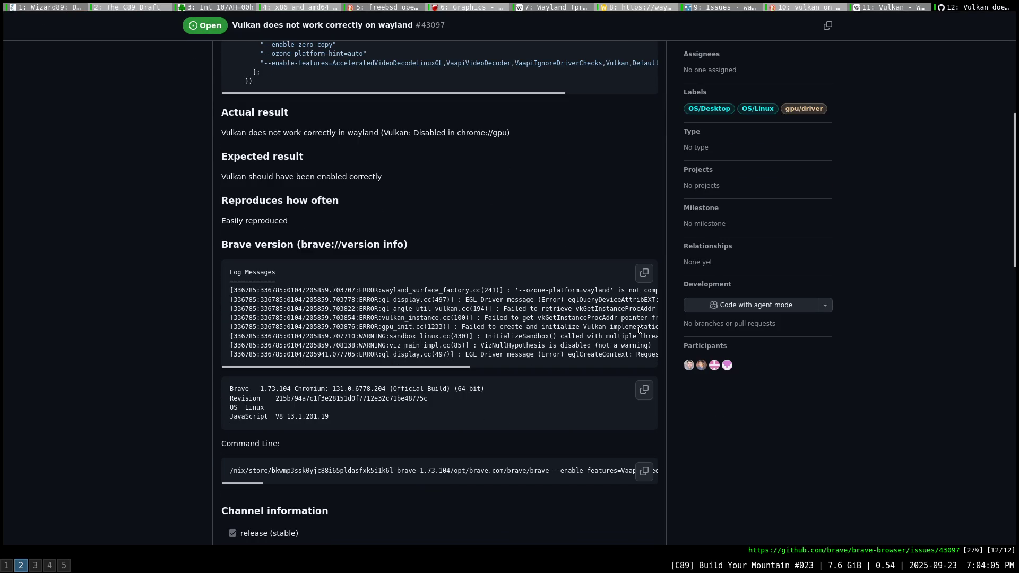
scroll(599, 345, down, 1)
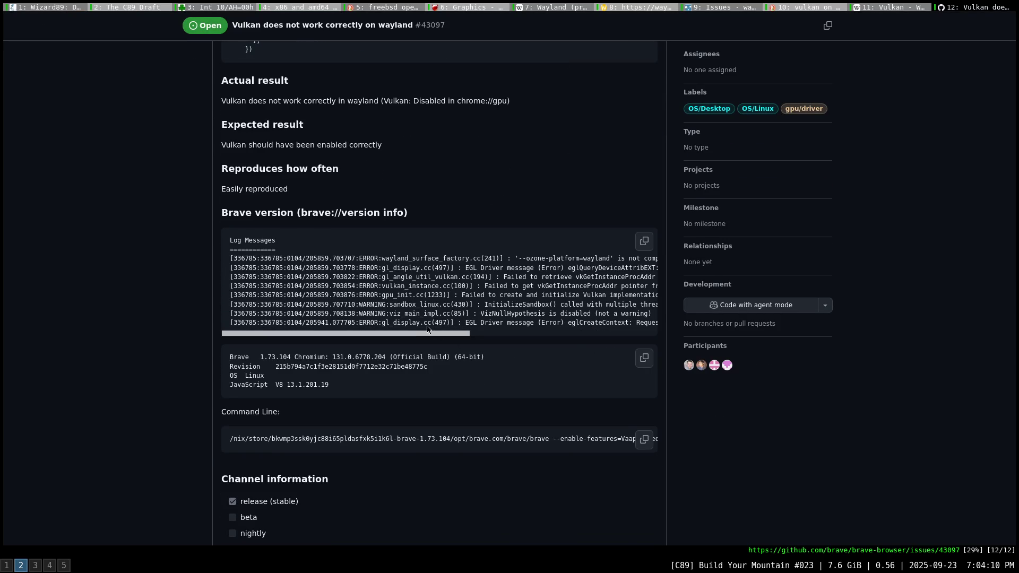
scroll(478, 335, right, 3)
mouse_move(494, 334)
mouse_down()
mouse_move(605, 339)
mouse_move(572, 340)
mouse_up()
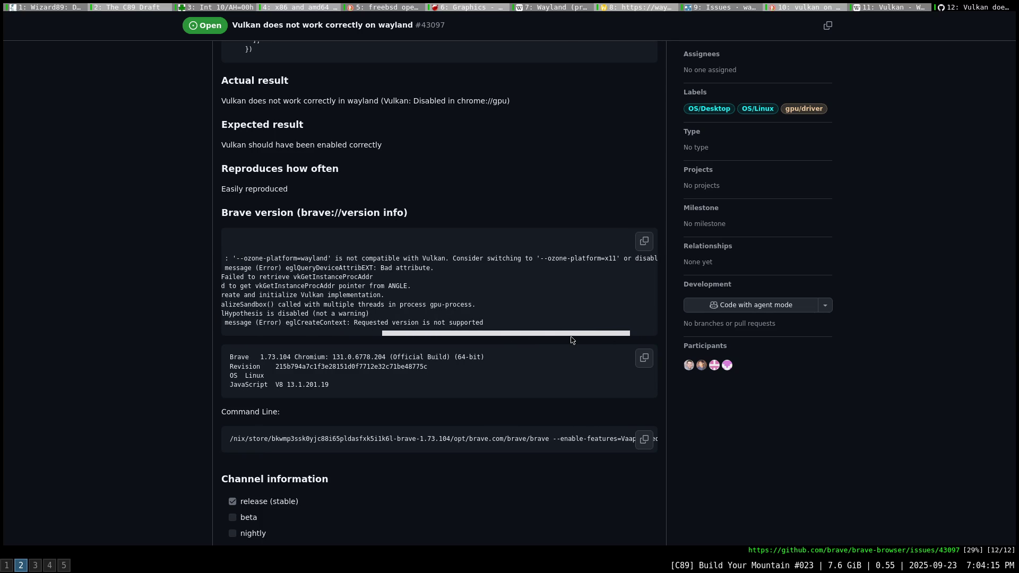
drag(571, 341, 410, 340)
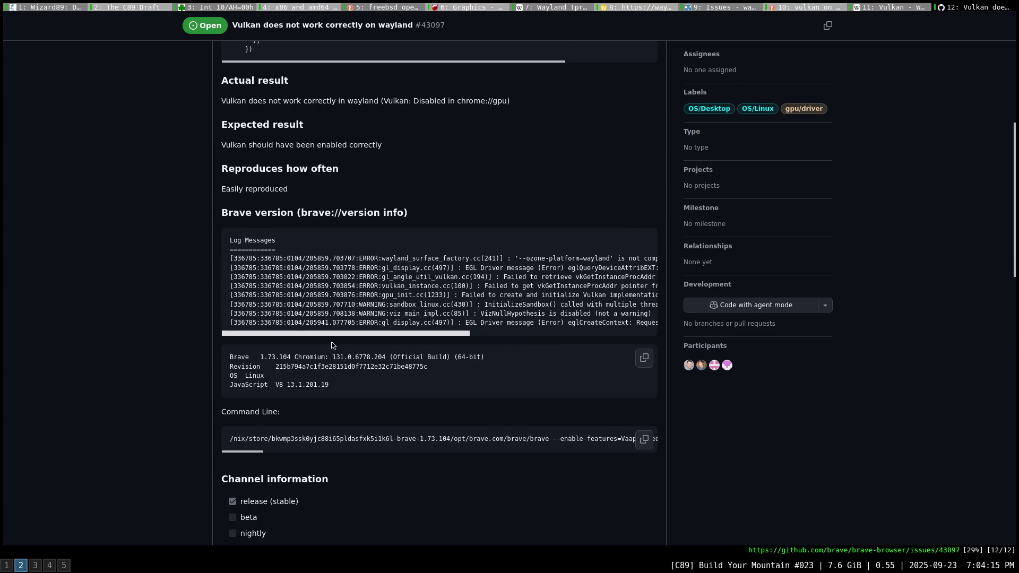
Read the rest of the discussion and follow the ArchWiki PRIME link in the last reply.
scroll(751, 405, down, 5)
scroll(750, 406, down, 3)
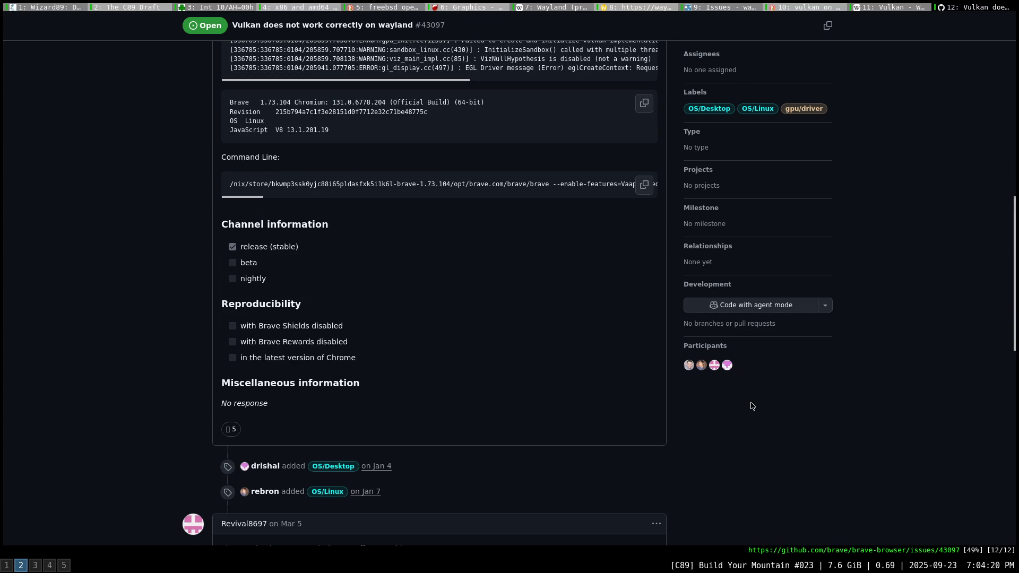
scroll(750, 406, down, 5)
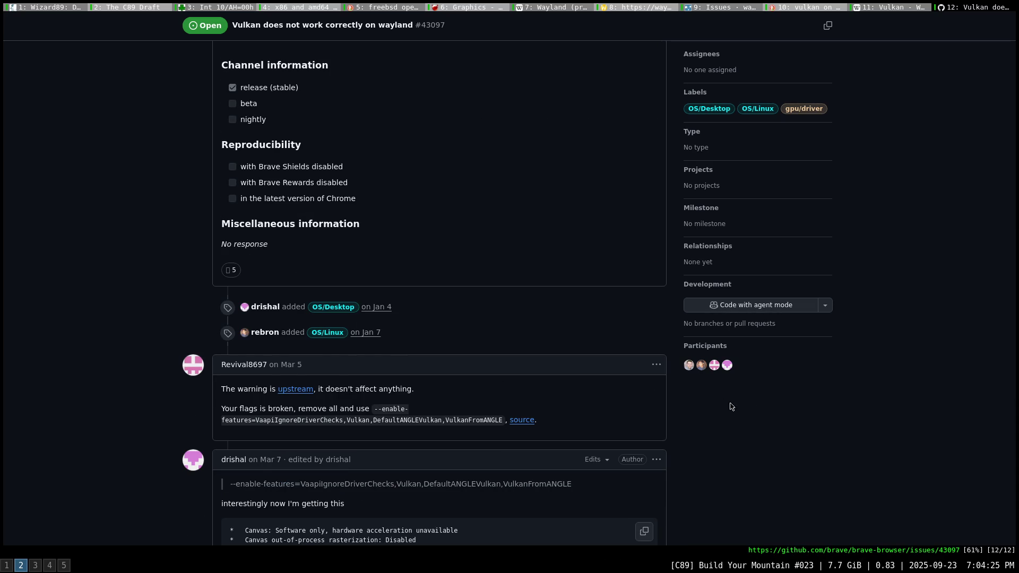
scroll(731, 408, down, 7)
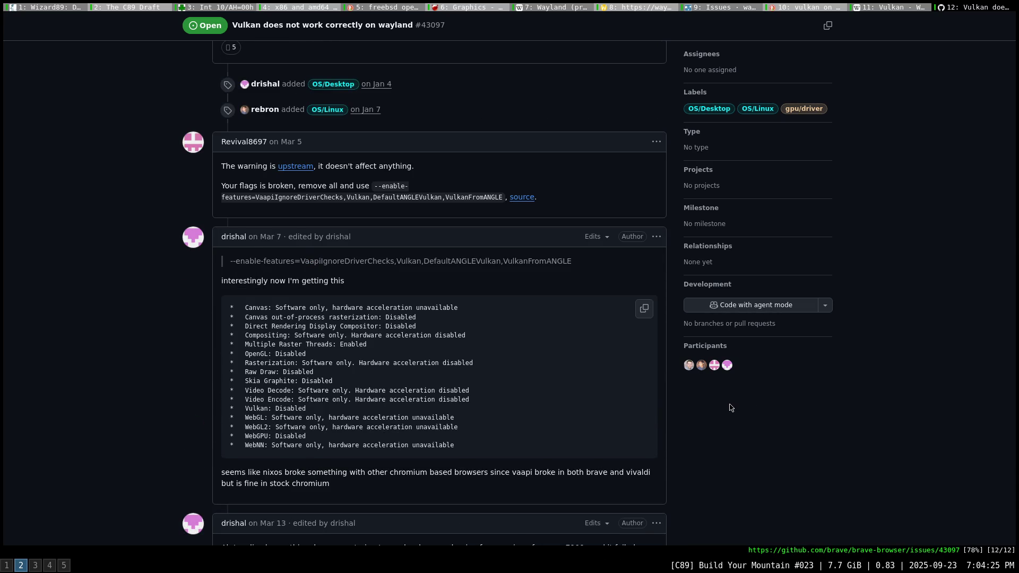
scroll(729, 407, down, 1)
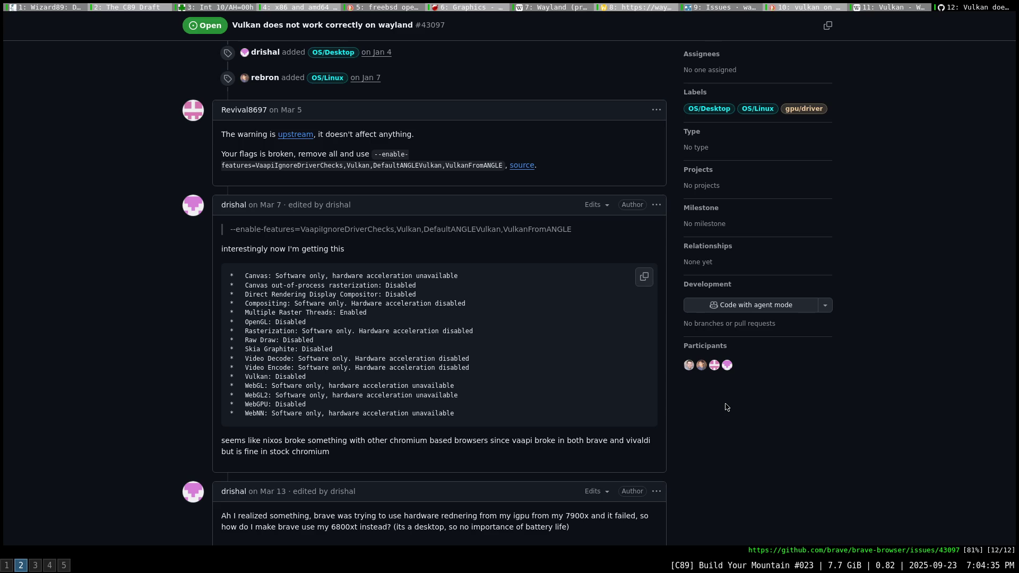
scroll(726, 407, down, 3)
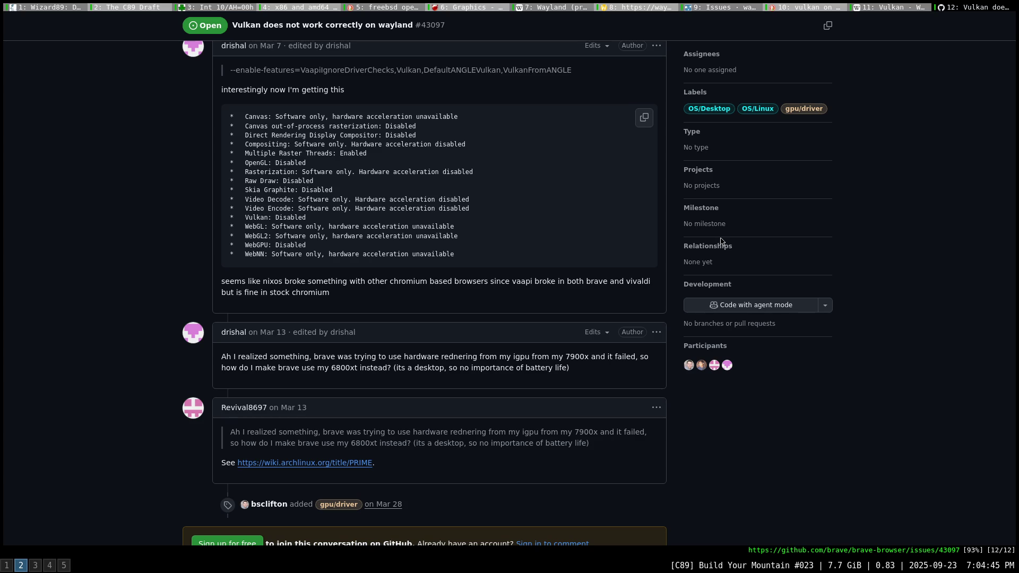
click(331, 466)
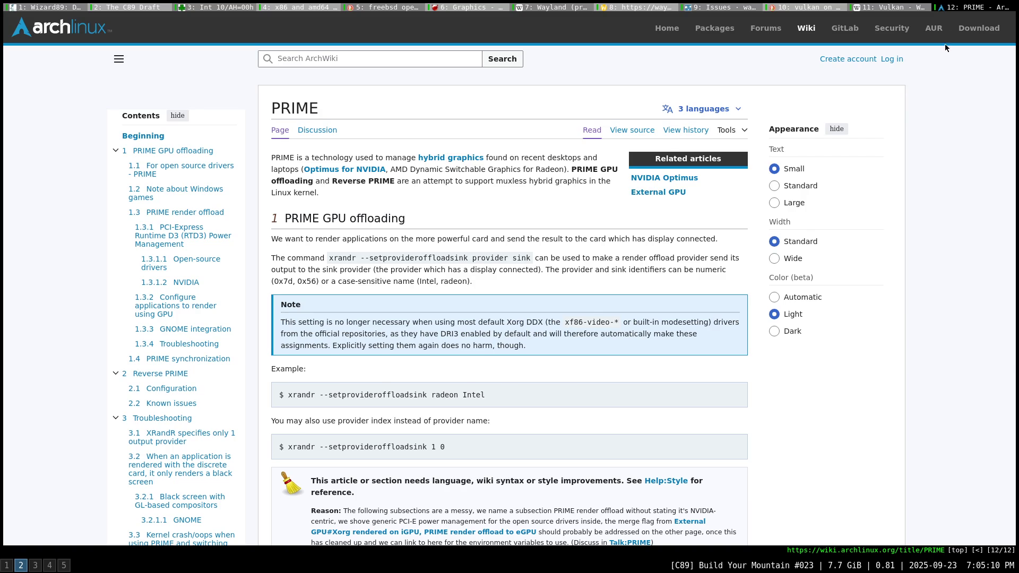
Close the ArchWiki PRIME tab and open the kdchambers/vkwayland repository from the search results.
middle_click(971, 13)
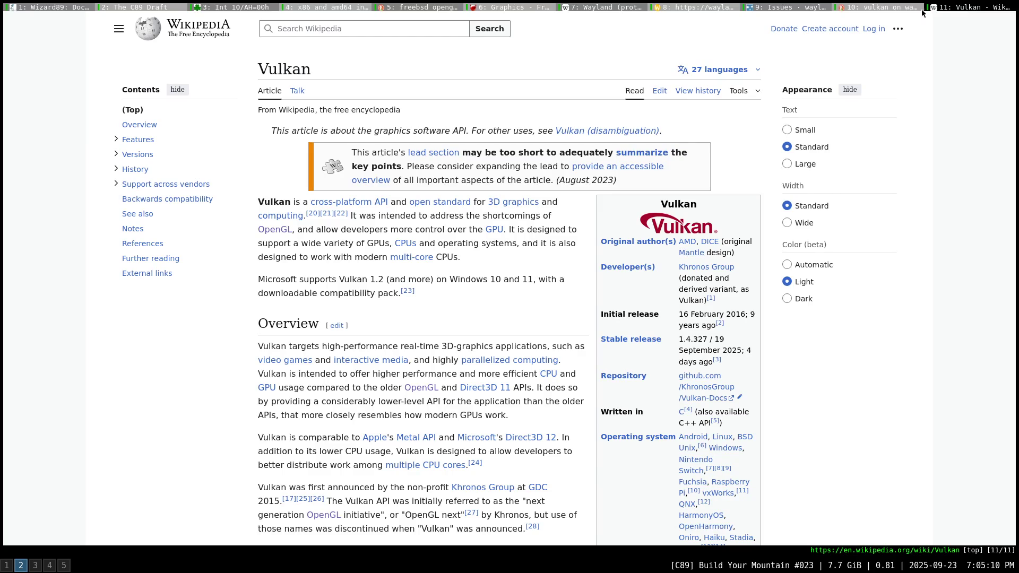
click(884, 12)
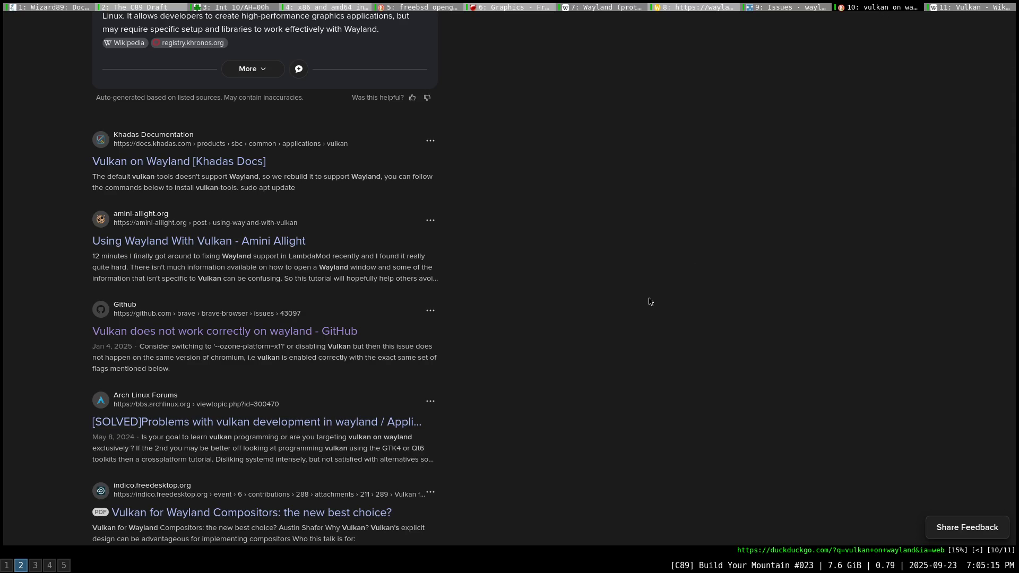
scroll(637, 305, down, 3)
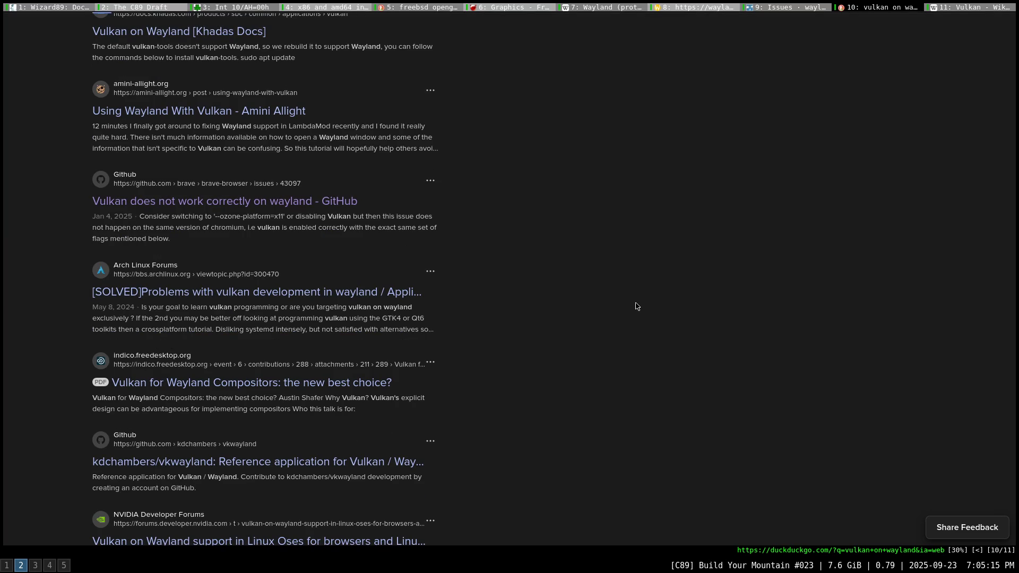
scroll(636, 306, down, 2)
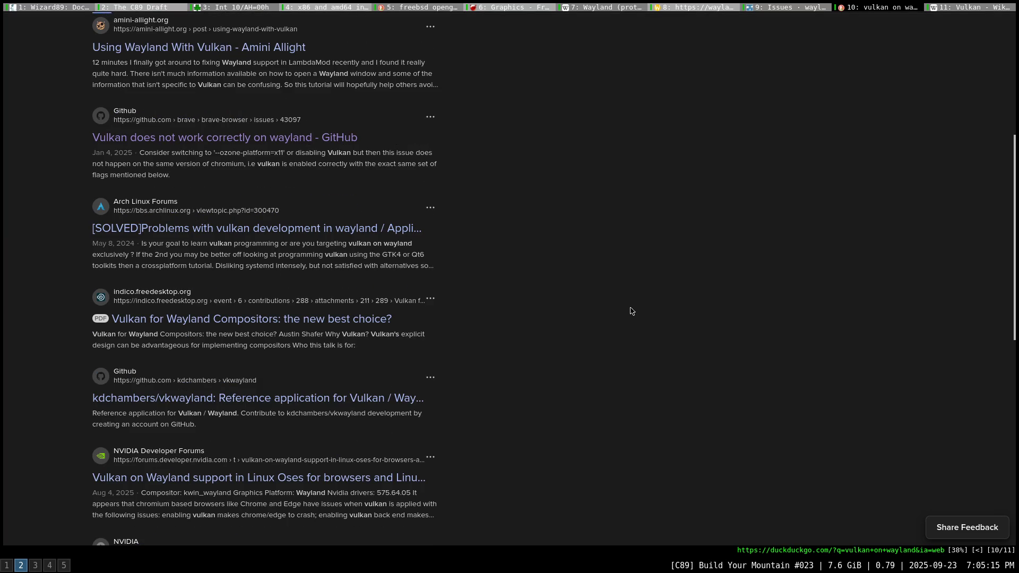
middle_click(318, 407)
click(898, 7)
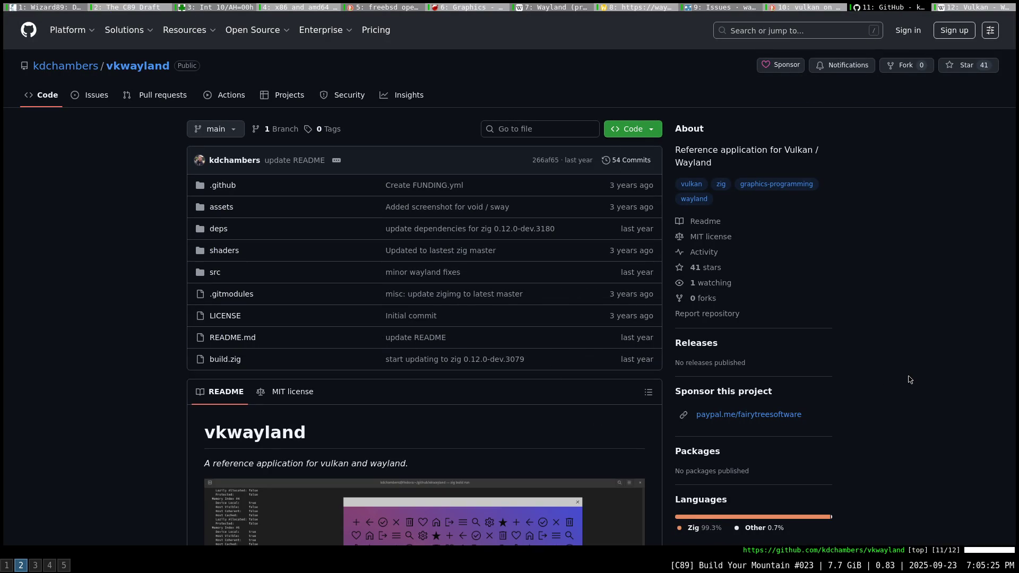
scroll(909, 376, down, 3)
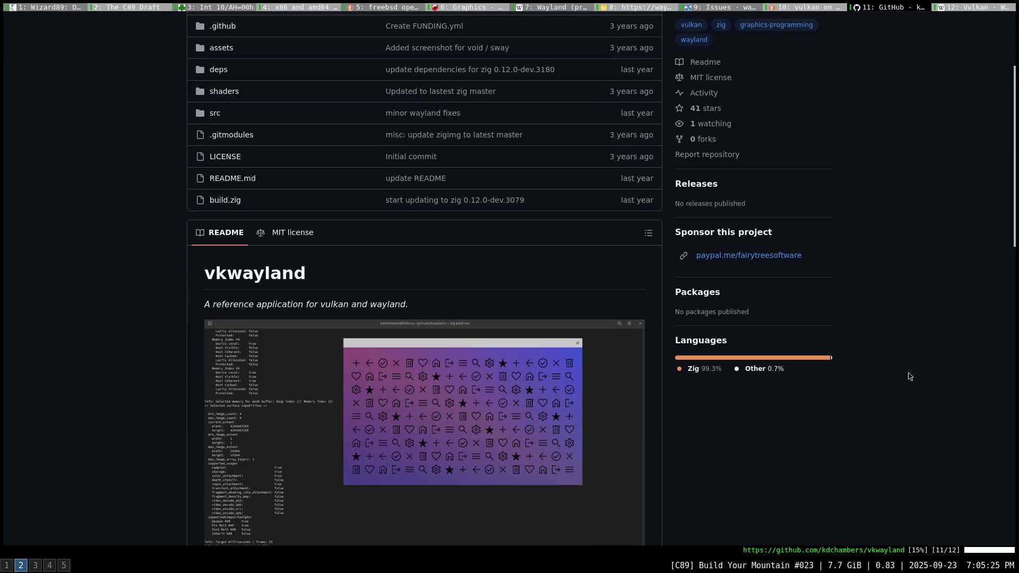
scroll(909, 376, down, 1)
scroll(909, 376, down, 1)
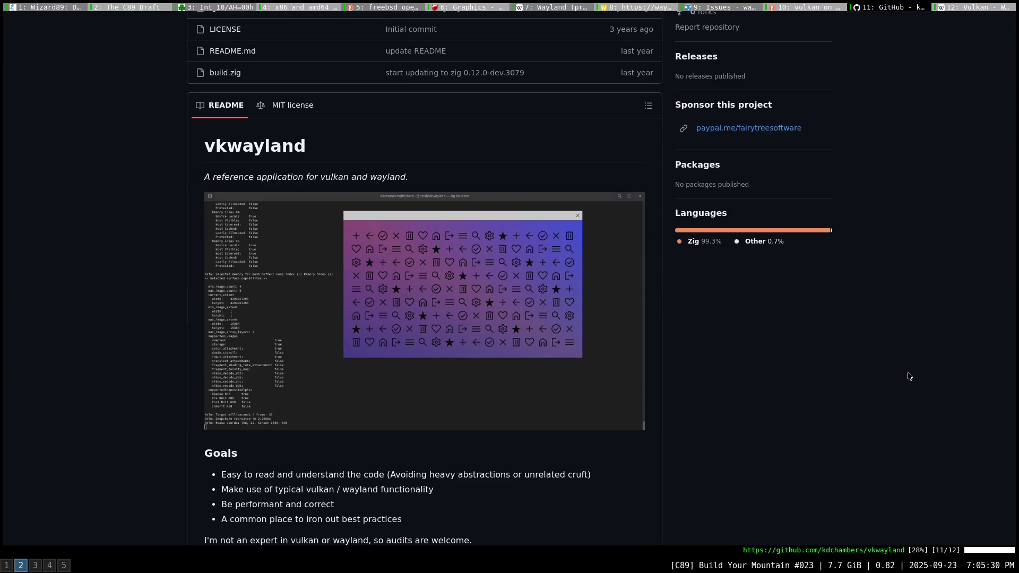
scroll(908, 377, down, 1)
scroll(908, 376, down, 1)
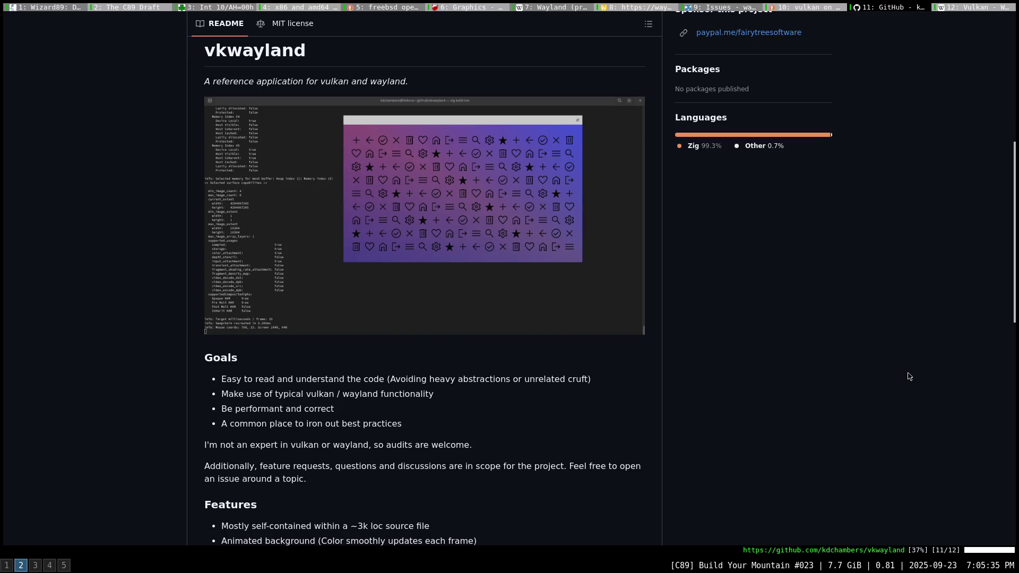
scroll(909, 376, down, 1)
scroll(909, 377, down, 1)
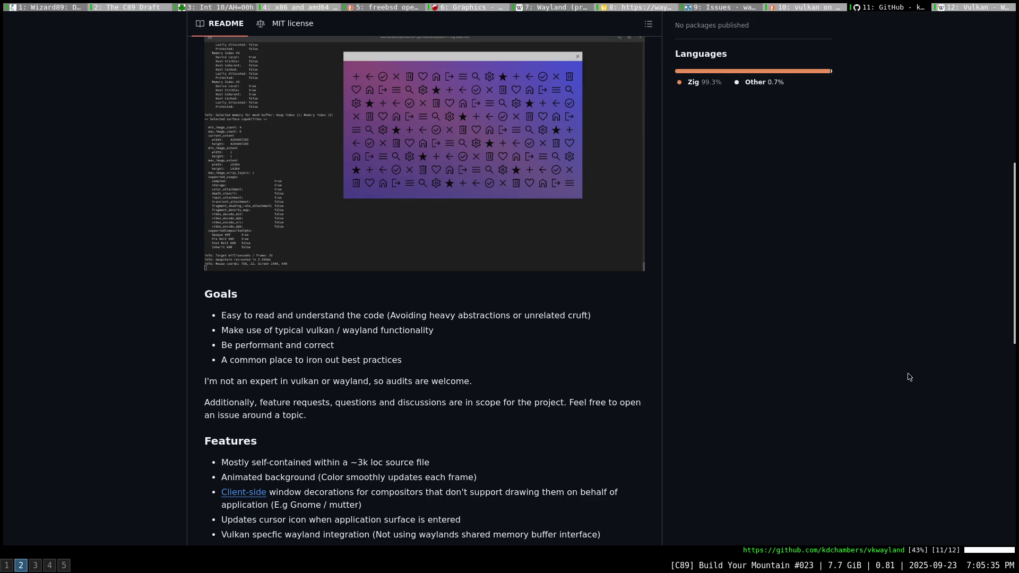
scroll(909, 376, down, 1)
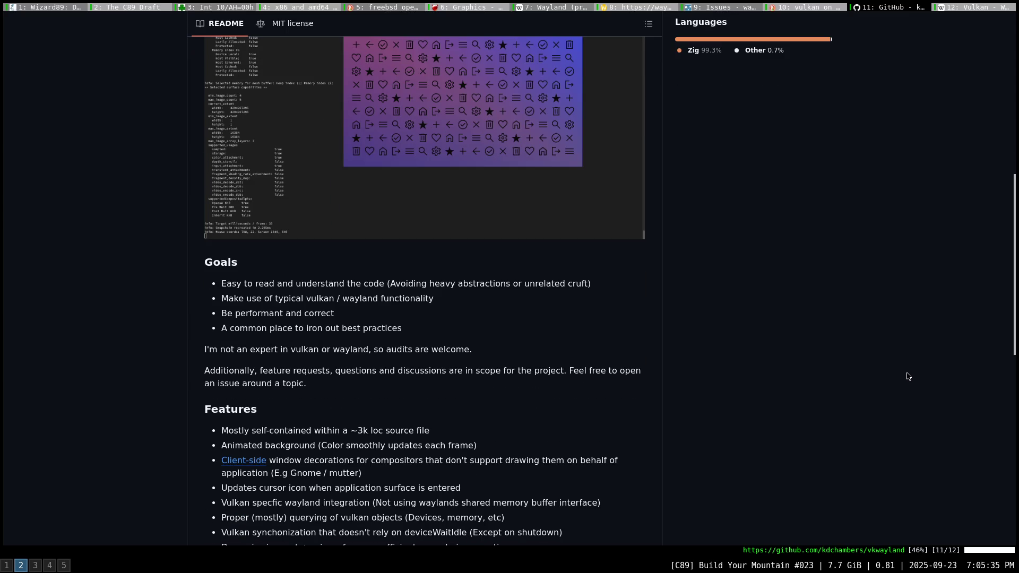
scroll(909, 376, down, 1)
scroll(909, 376, down, 1)
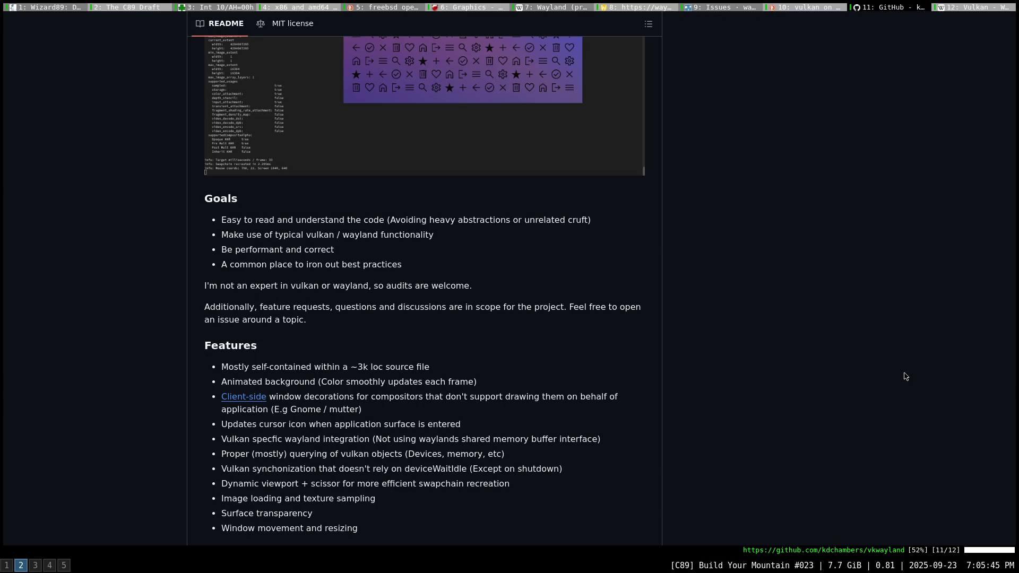
scroll(905, 377, down, 1)
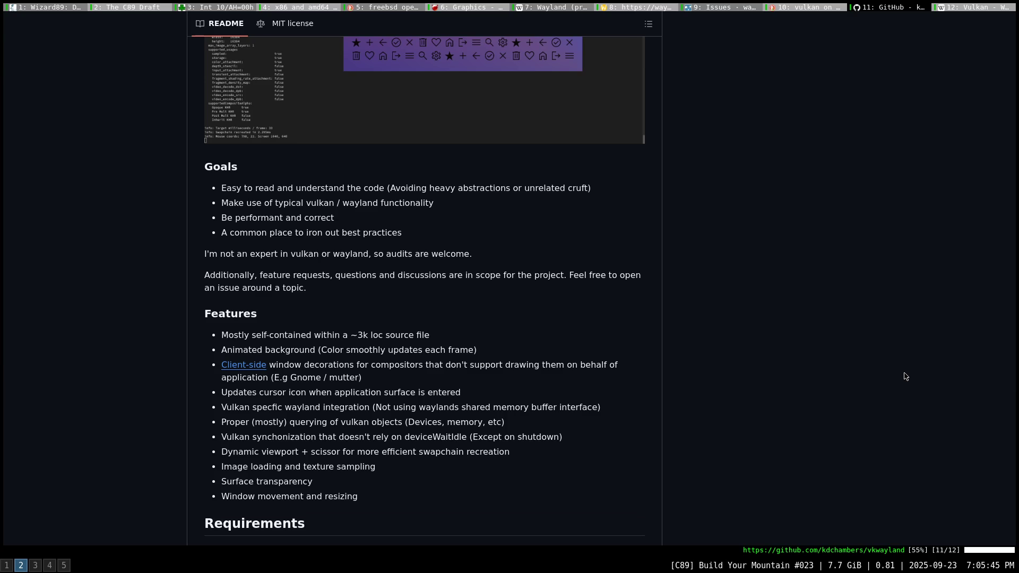
scroll(905, 376, down, 1)
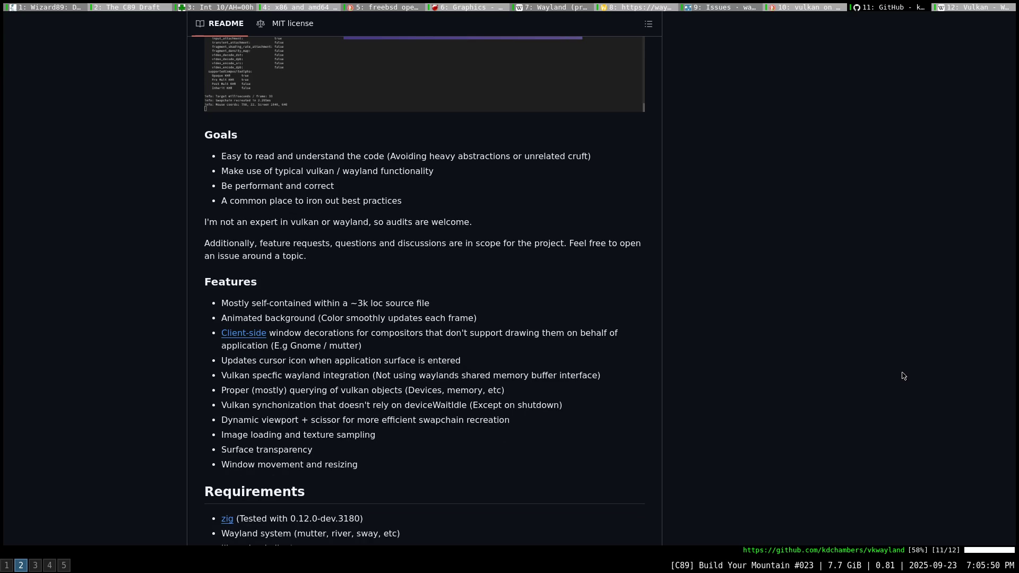
scroll(904, 377, down, 1)
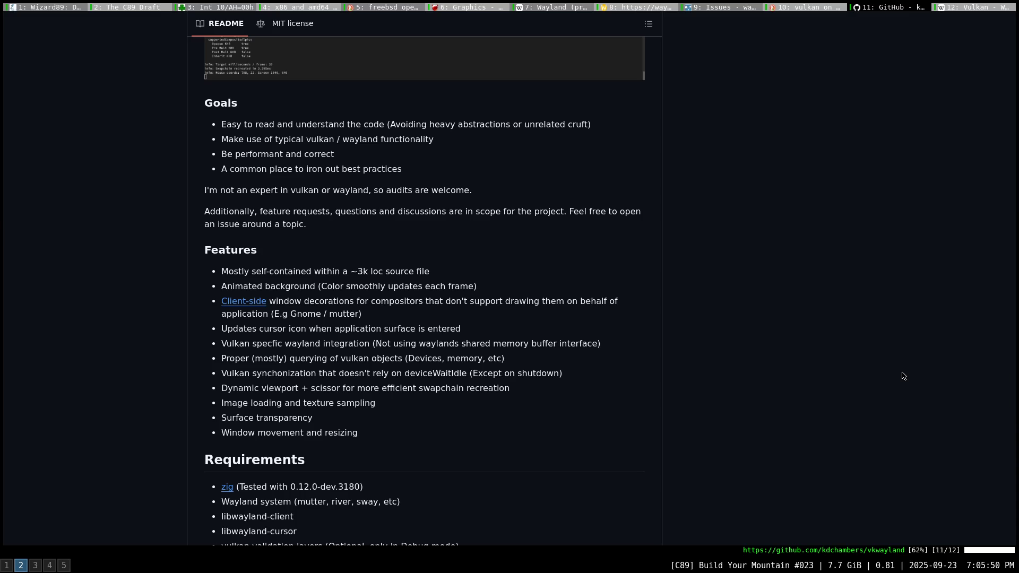
scroll(903, 376, down, 2)
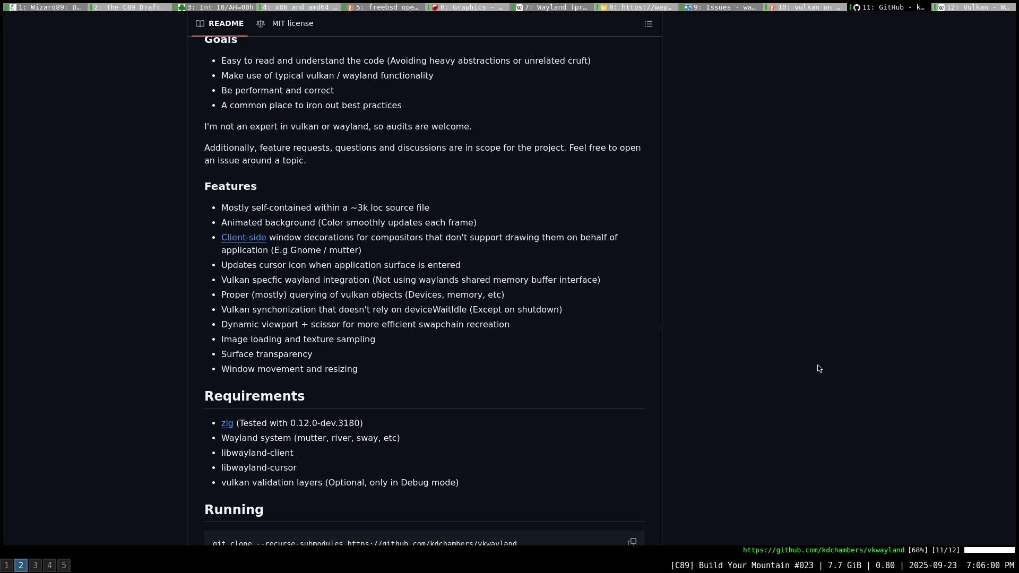
scroll(818, 368, down, 1)
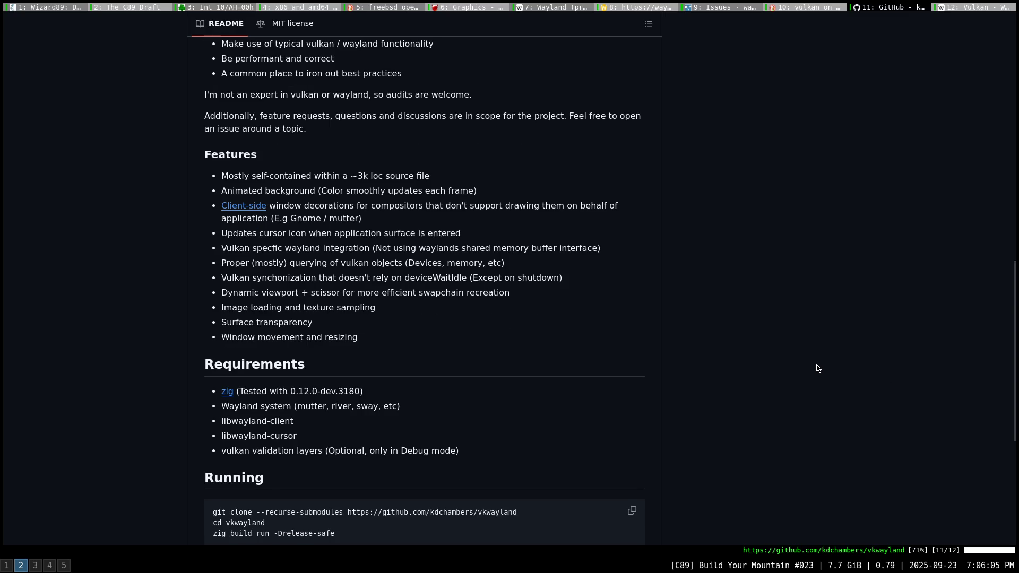
scroll(818, 368, down, 1)
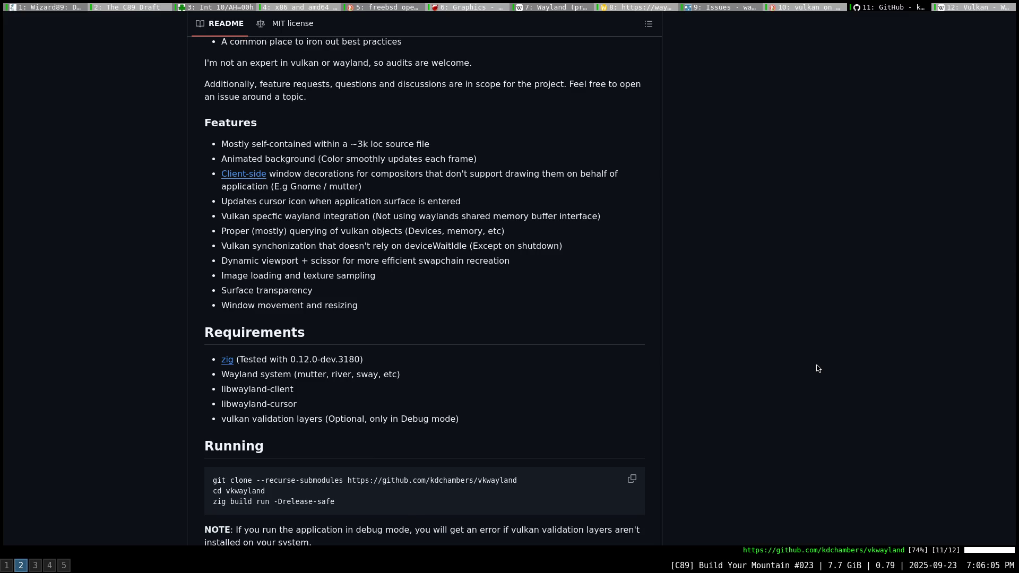
scroll(817, 368, down, 2)
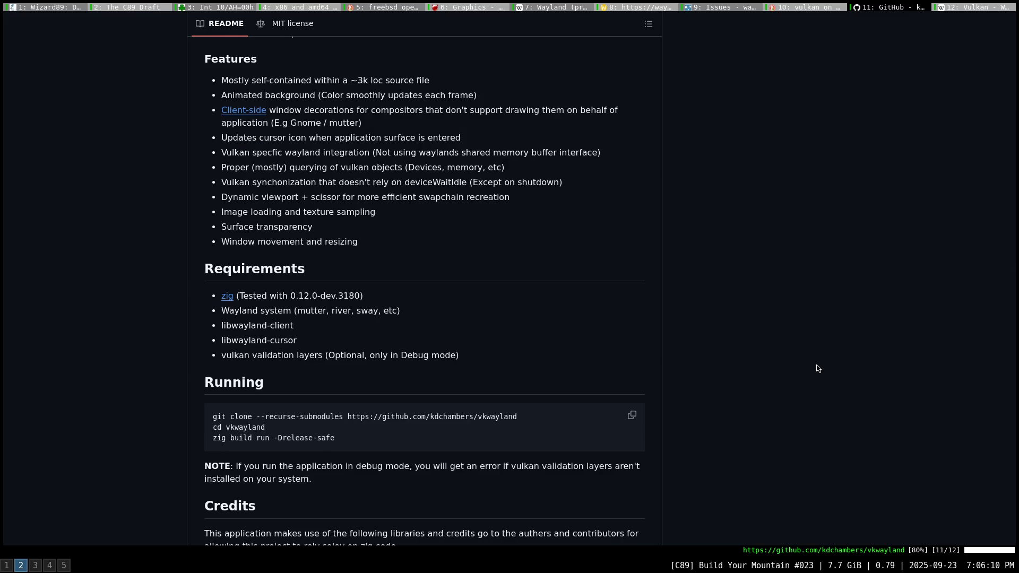
scroll(818, 368, down, 1)
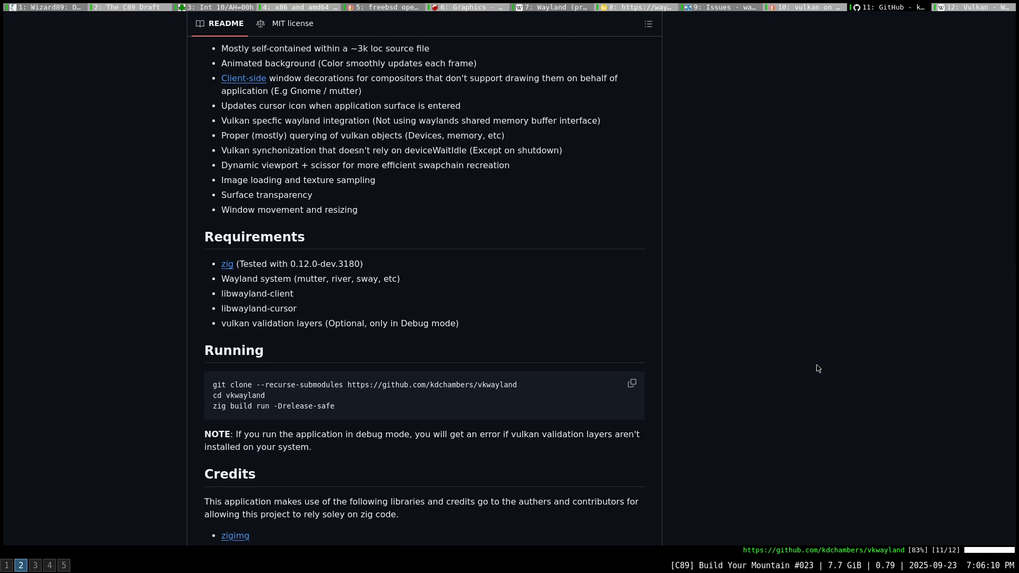
scroll(817, 368, down, 2)
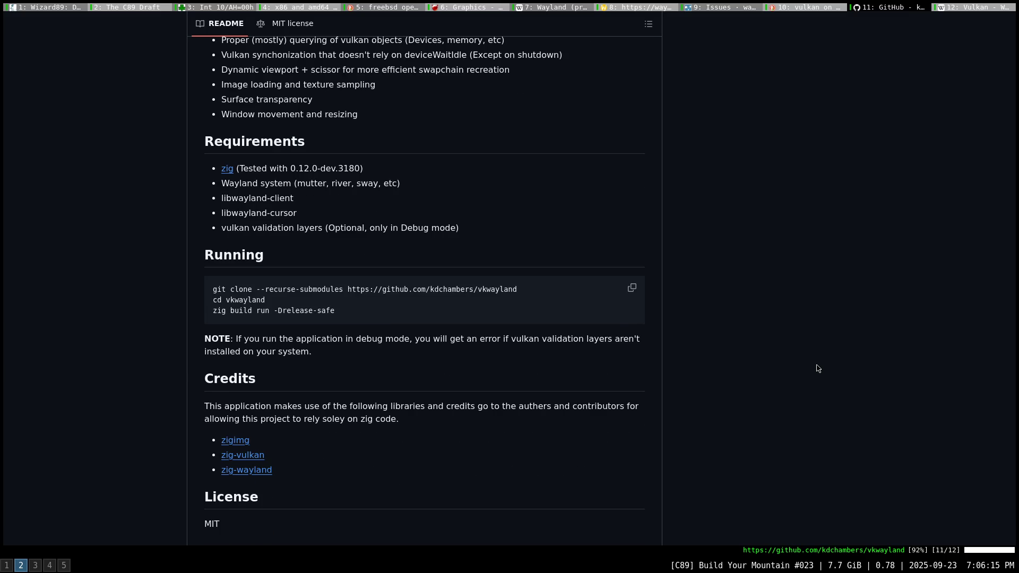
scroll(817, 369, down, 1)
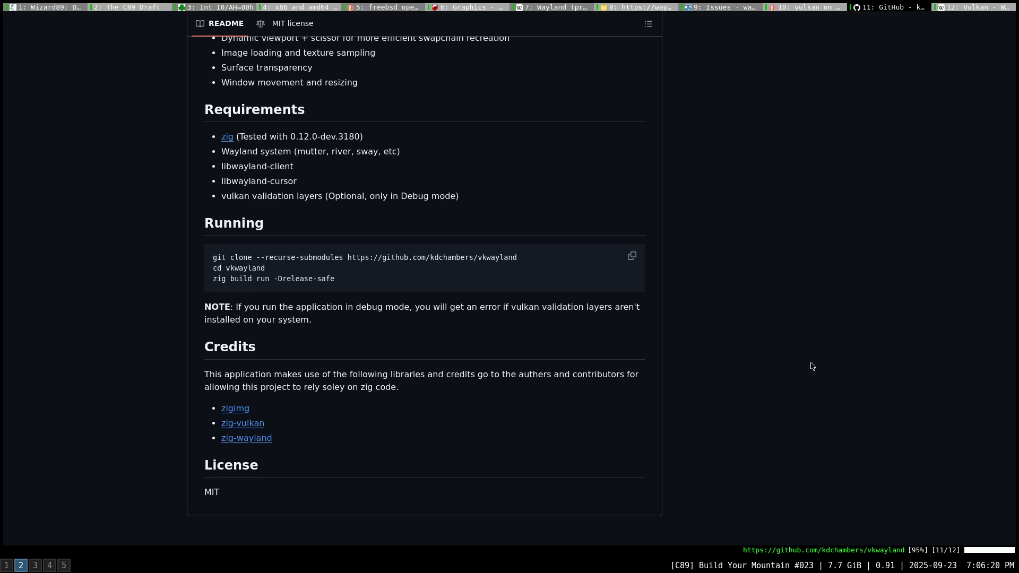
scroll(813, 366, up, 3)
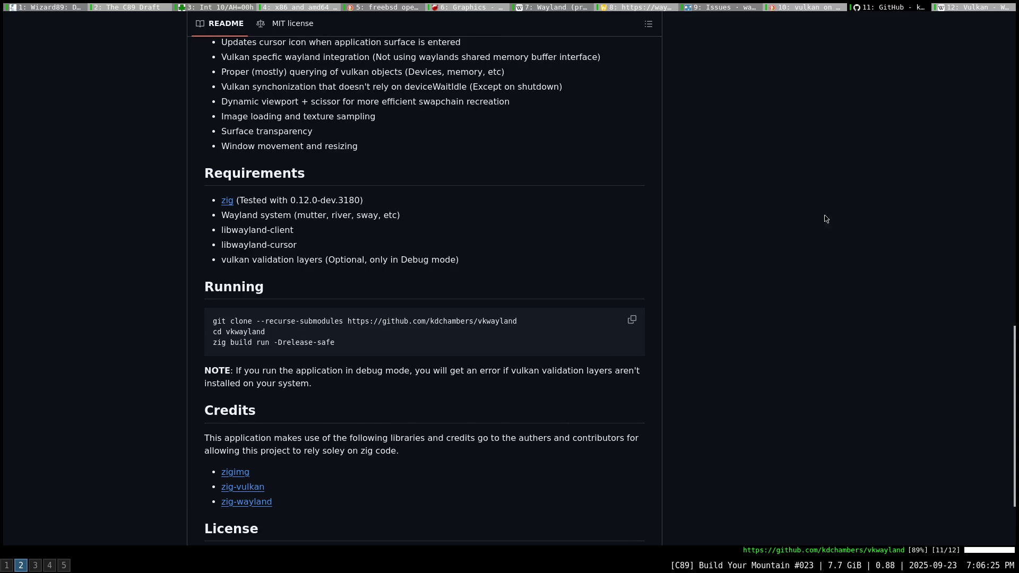
middle_click(880, 8)
Close the vkwayland GitHub tab and open NVIDIA's 'Chapter 39. OpenGL and Vulkan on Xwayland' result.
click(879, 8)
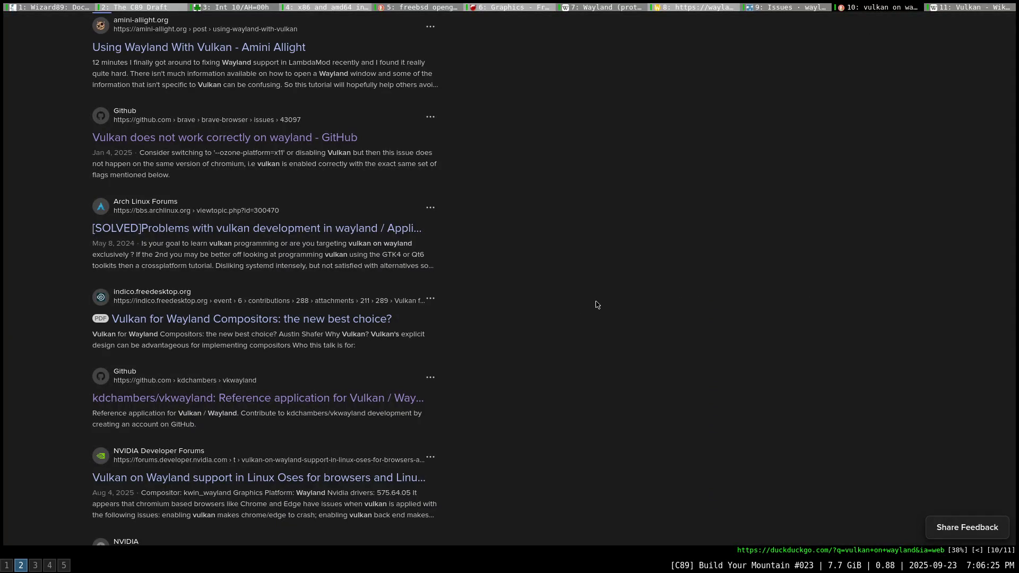
scroll(485, 402, down, 5)
scroll(518, 398, down, 1)
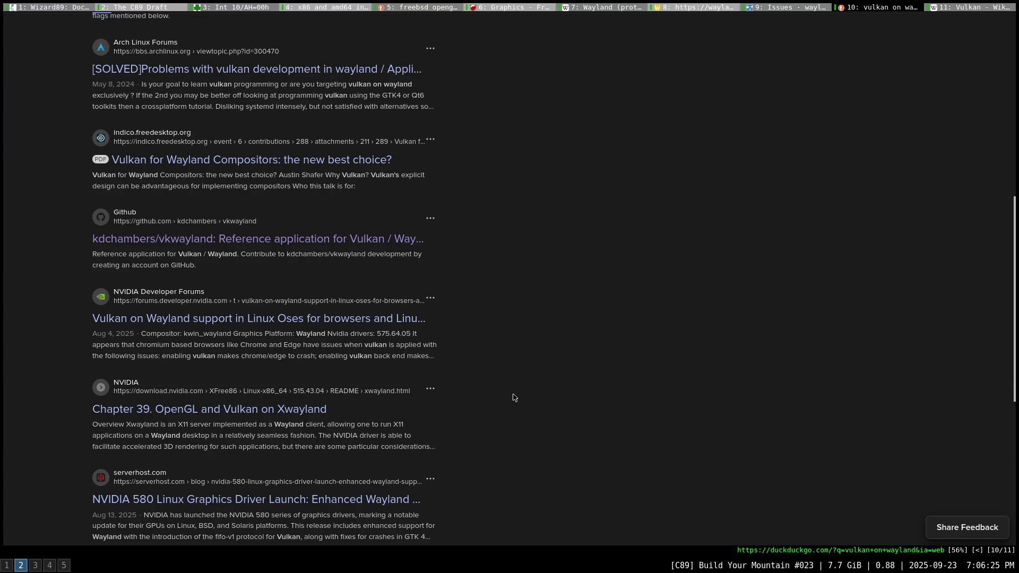
scroll(519, 396, down, 1)
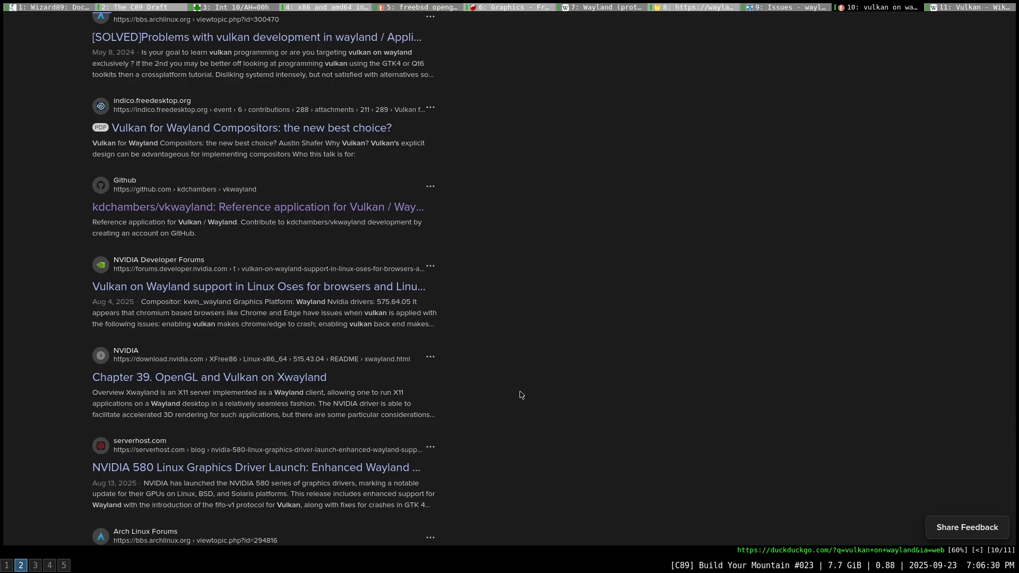
scroll(519, 395, down, 1)
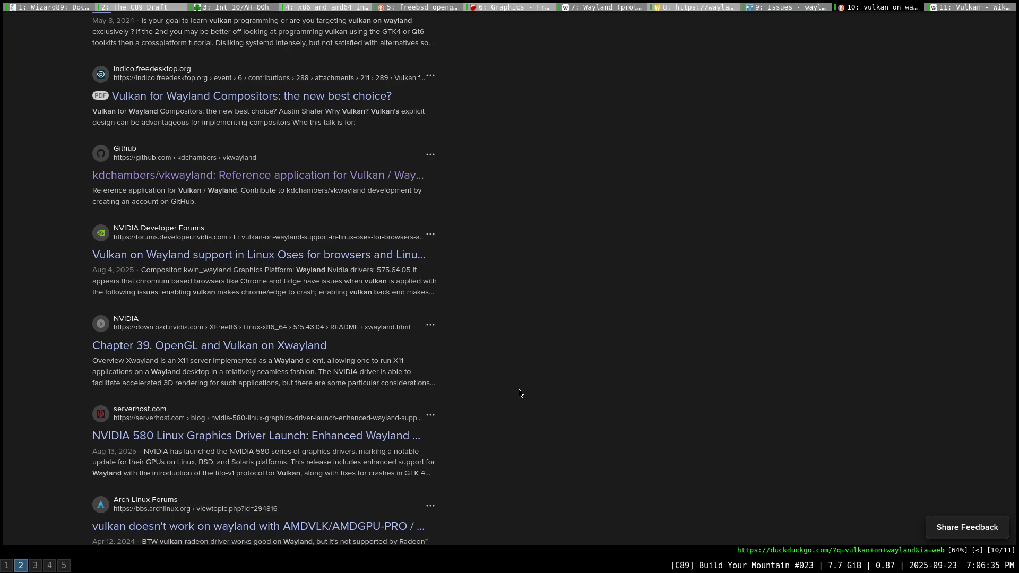
click(318, 352)
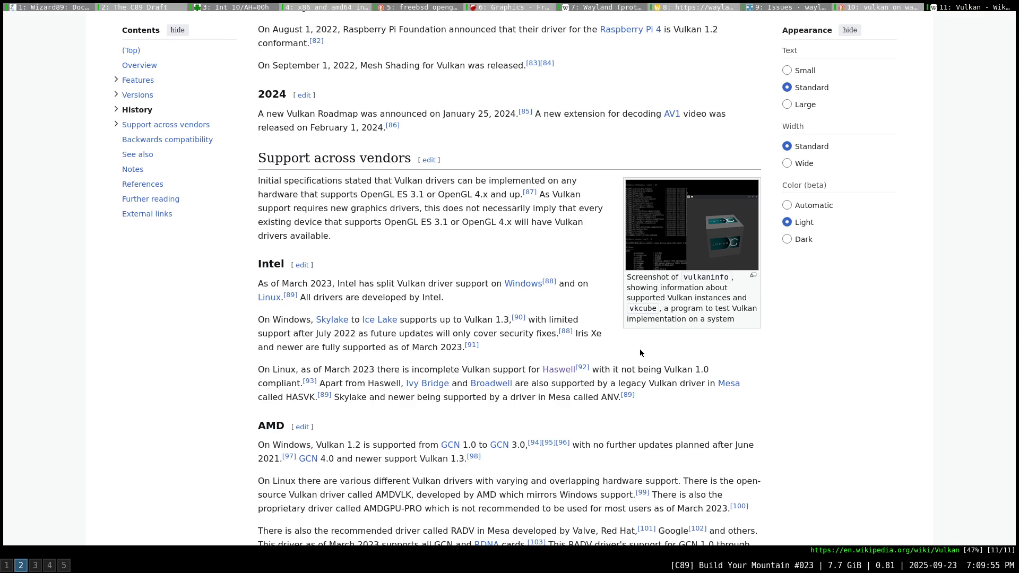
Scroll to Backwards compatibility and open the DXVK link via hint 'ds' in a background tab, then switch to it.
scroll(639, 348, down, 13)
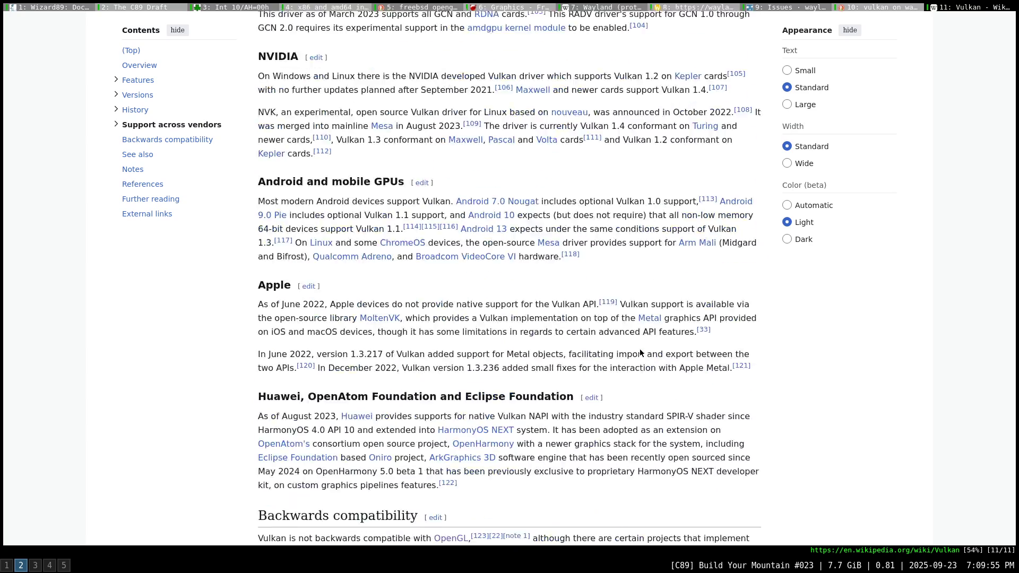
scroll(640, 353, down, 3)
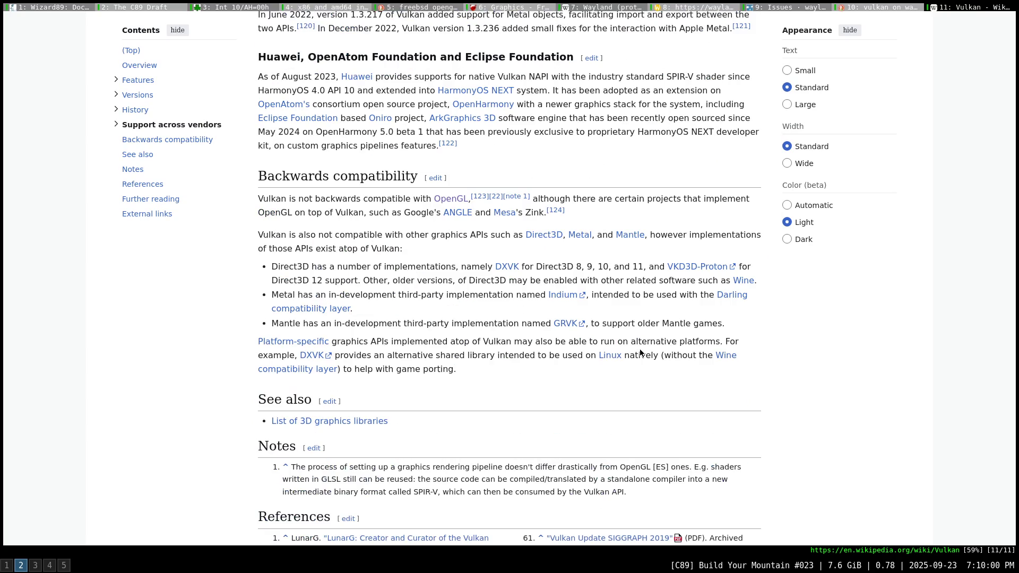
scroll(640, 353, down, 1)
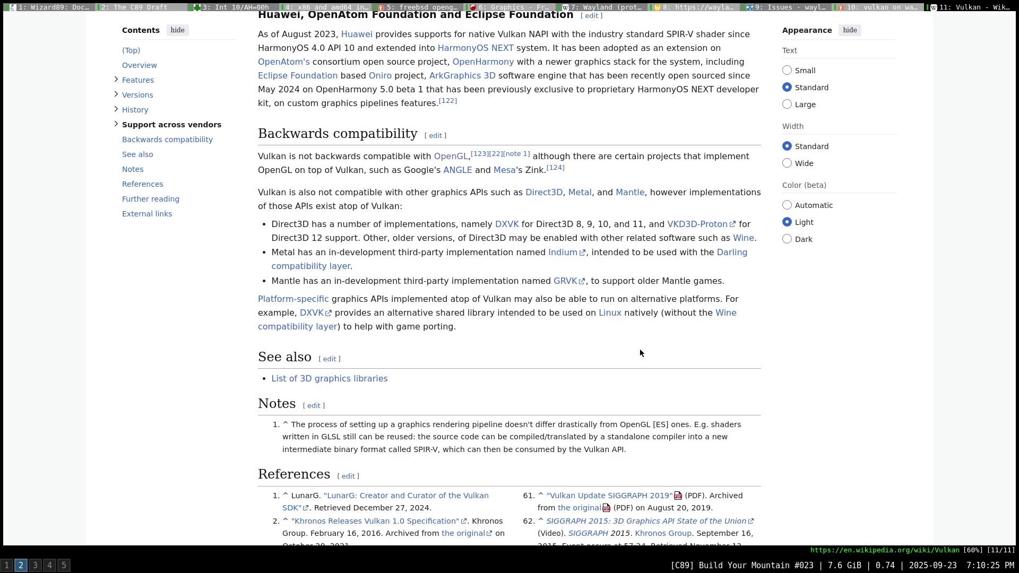
key(shift+f)
text(ds)
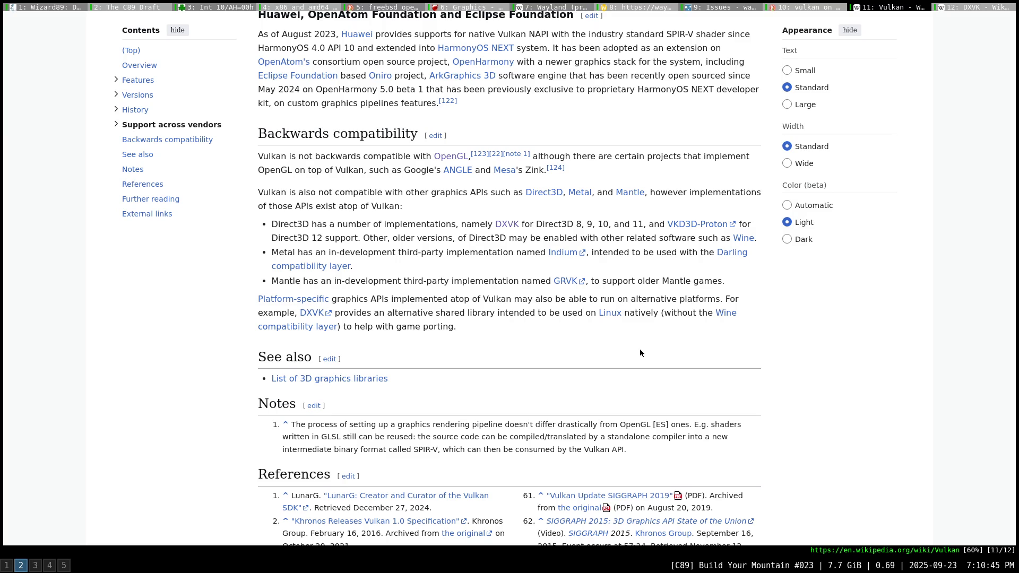
key(shift+j)
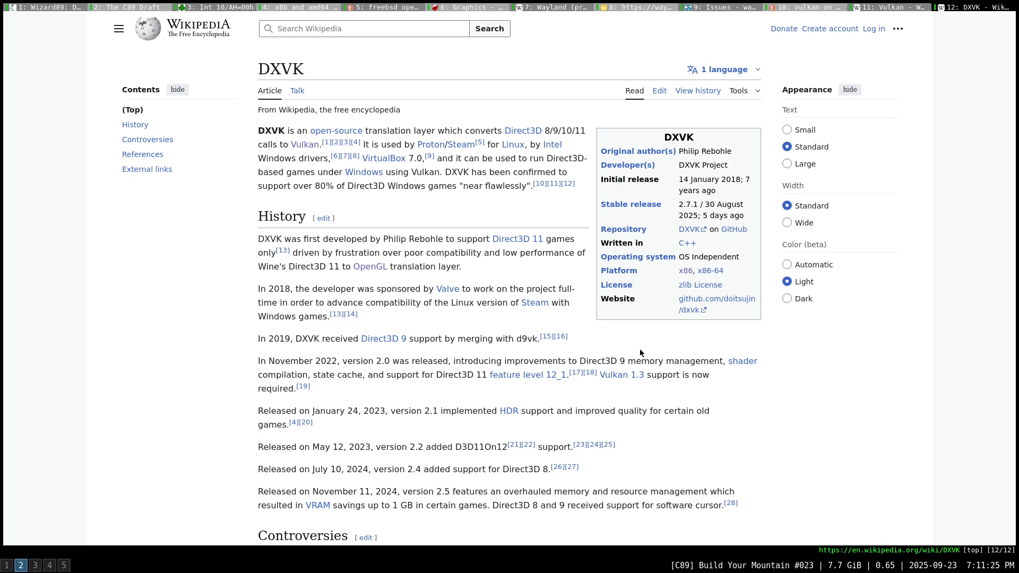
Scroll through the rest of the DXVK article, cancel link hints, and close its tab.
scroll(640, 353, down, 3)
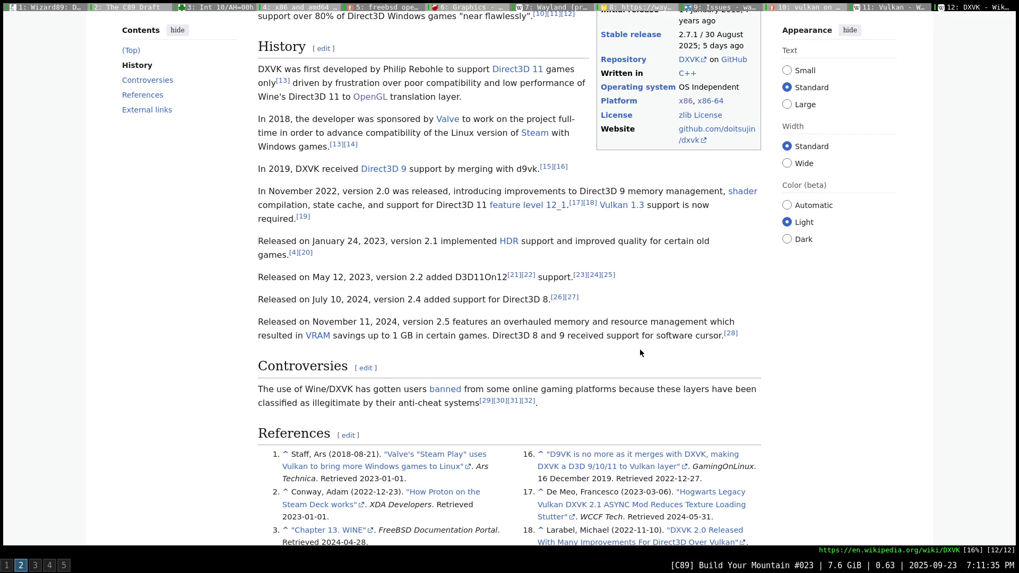
scroll(640, 353, up, 3)
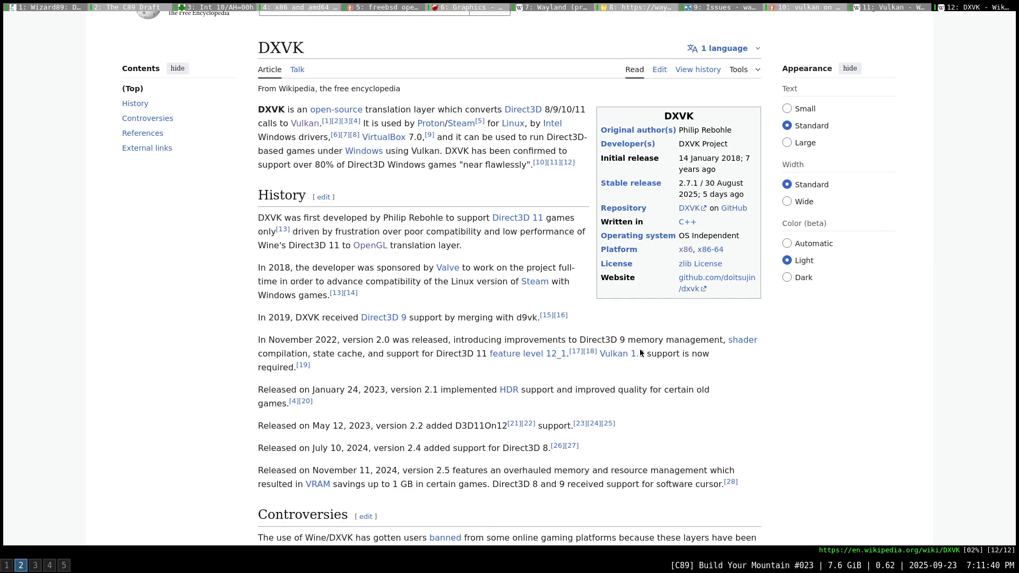
key(f)
key(Escape)
key(d)
key(d)
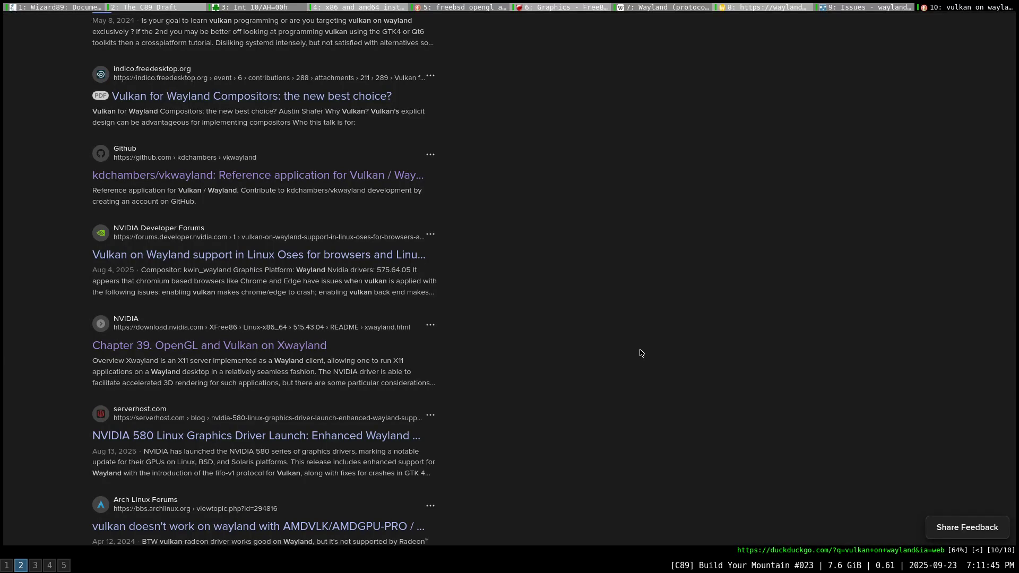
Review the NVIDIA, serverhost.com and Arch Linux results, then erase 'wayland' so the query reads 'vulkan on'.
scroll(640, 353, up, 2)
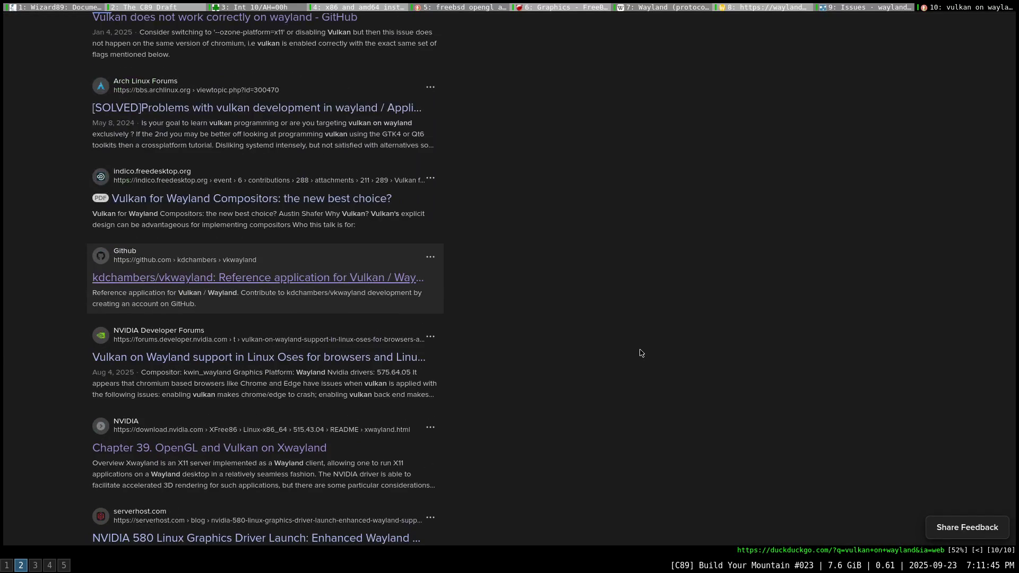
key(Down)
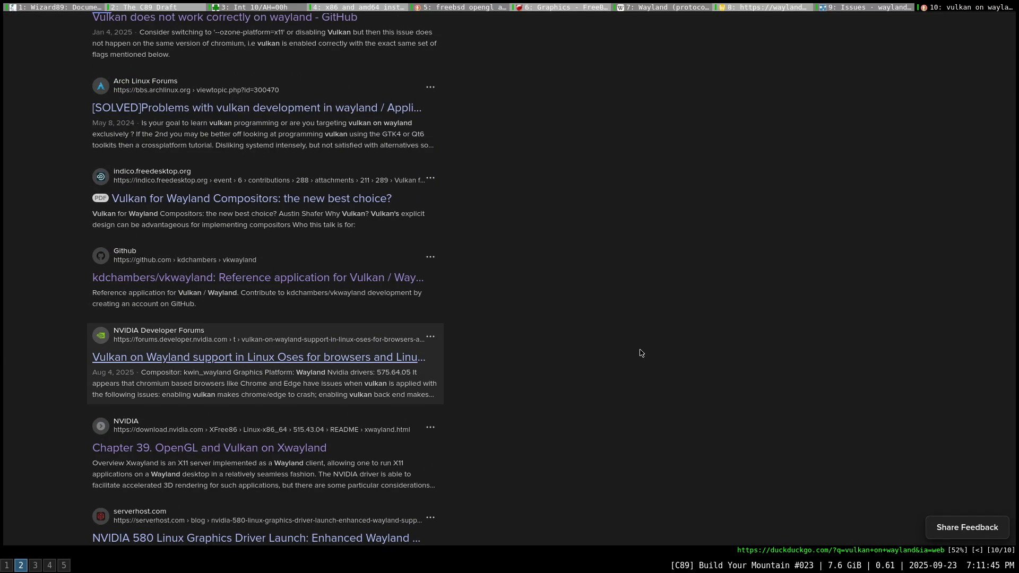
key(Down)
key(Down)
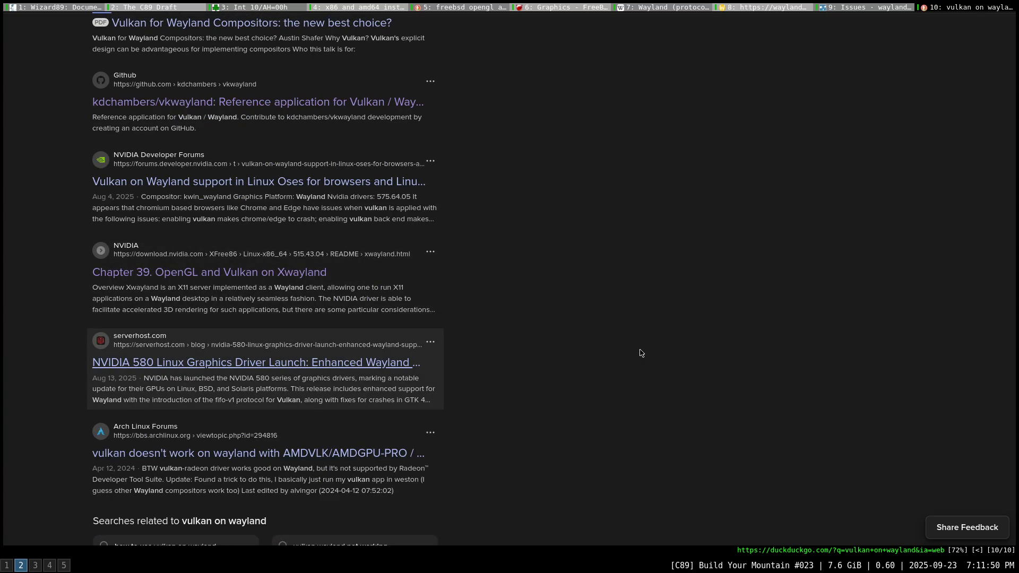
key(Down)
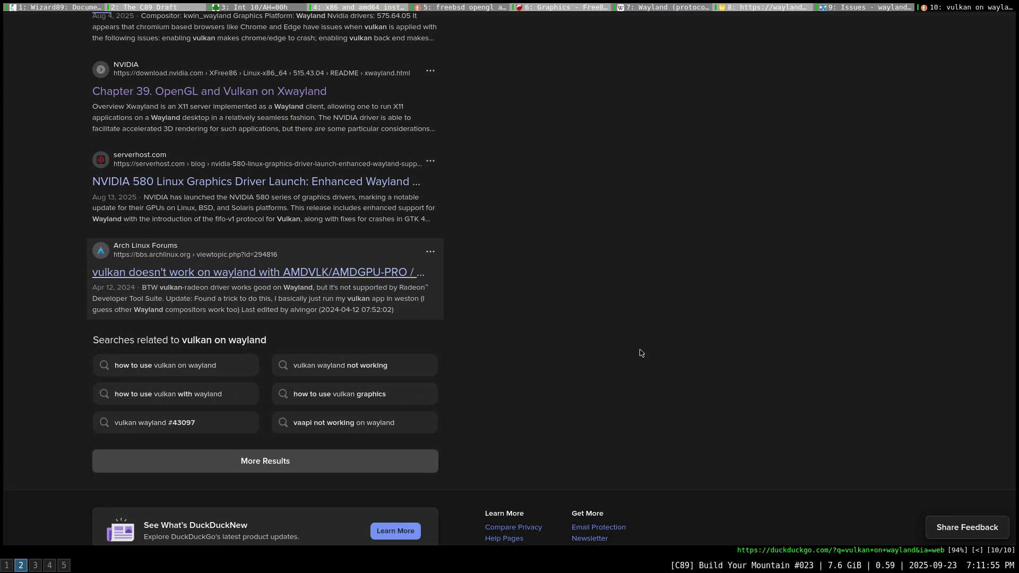
scroll(634, 347, up, 10)
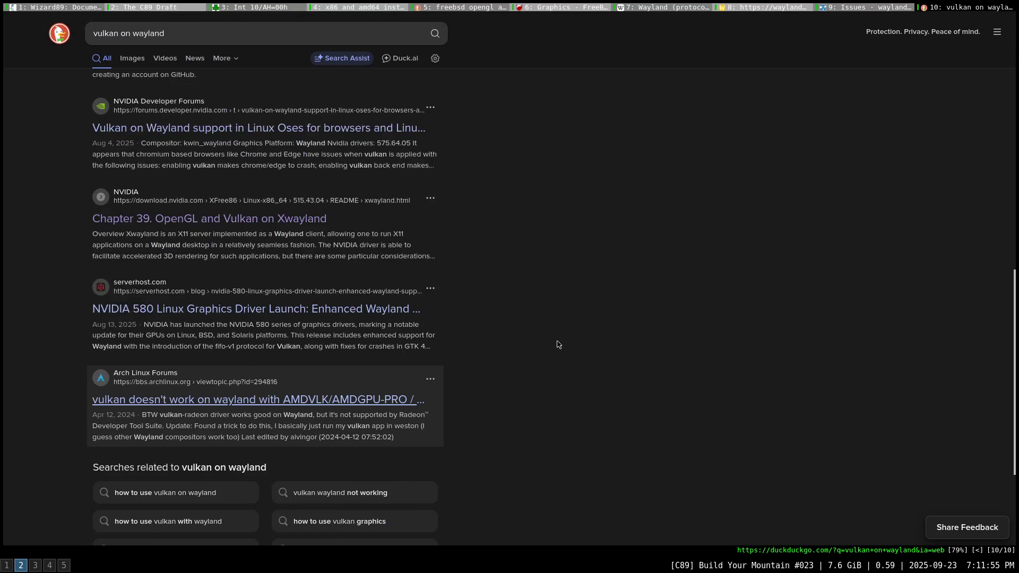
scroll(561, 327, up, 6)
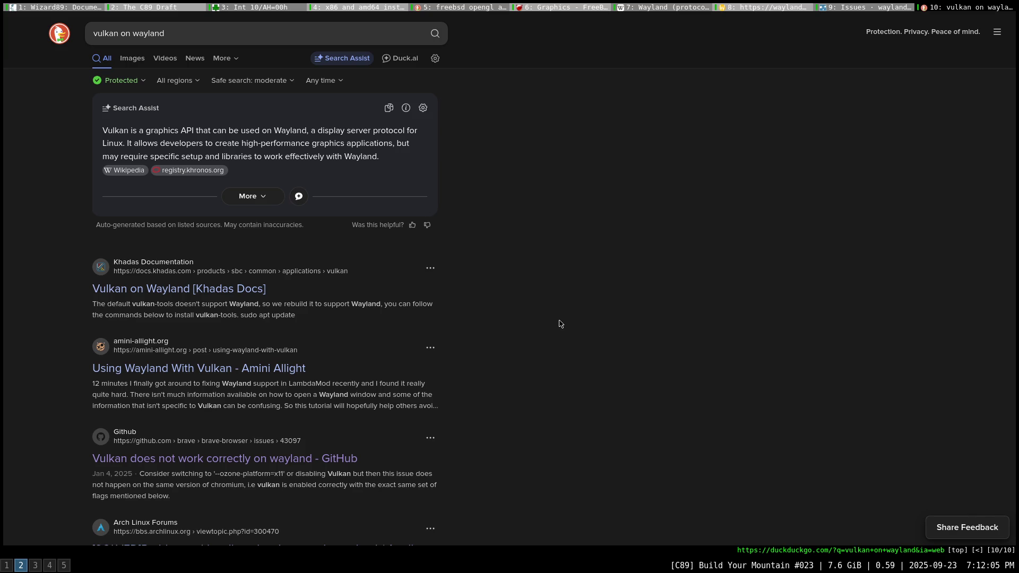
double_click(153, 33)
key(BackSpace)
key(BackSpace)
key(BackSpace)
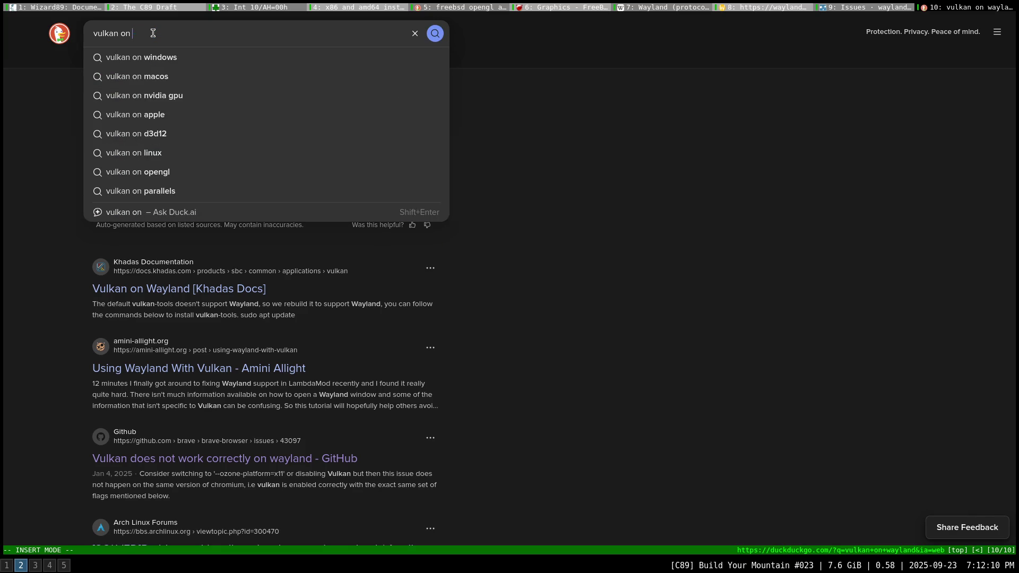
Search 'vulkan triangle', open the GitHub triangle.cpp result in a background tab, and switch to it.
text(triangle)
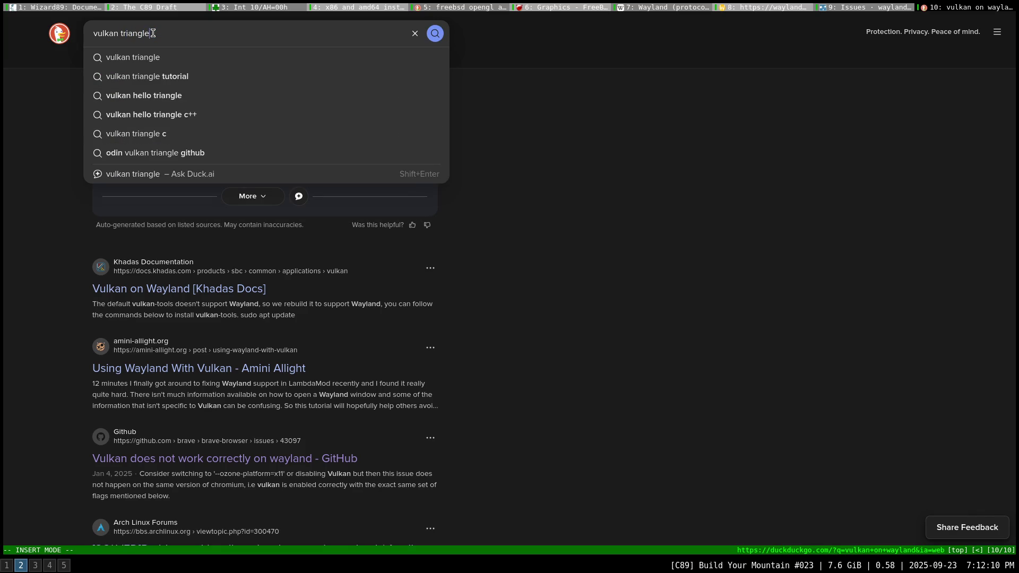
key(Return)
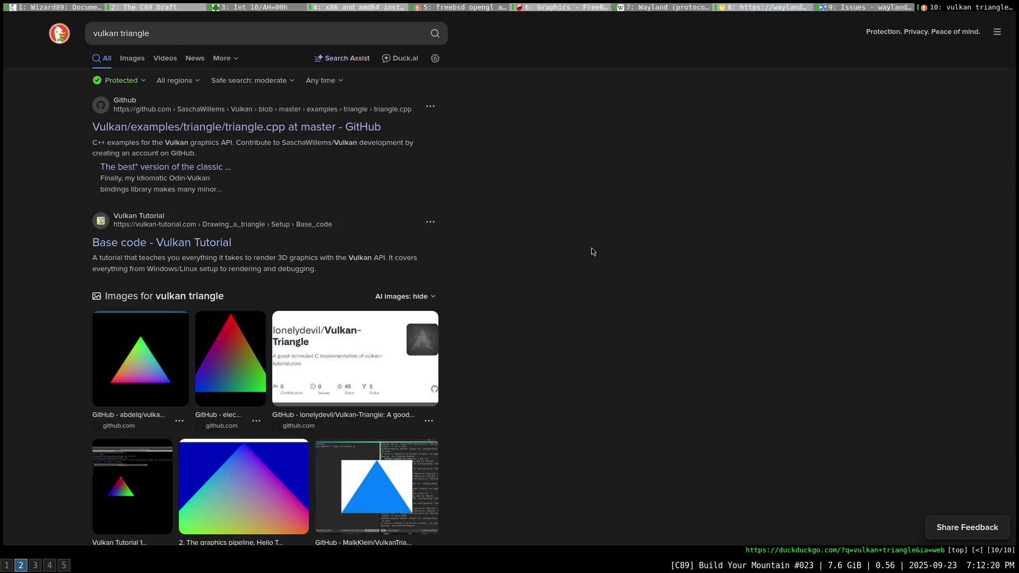
middle_click(271, 129)
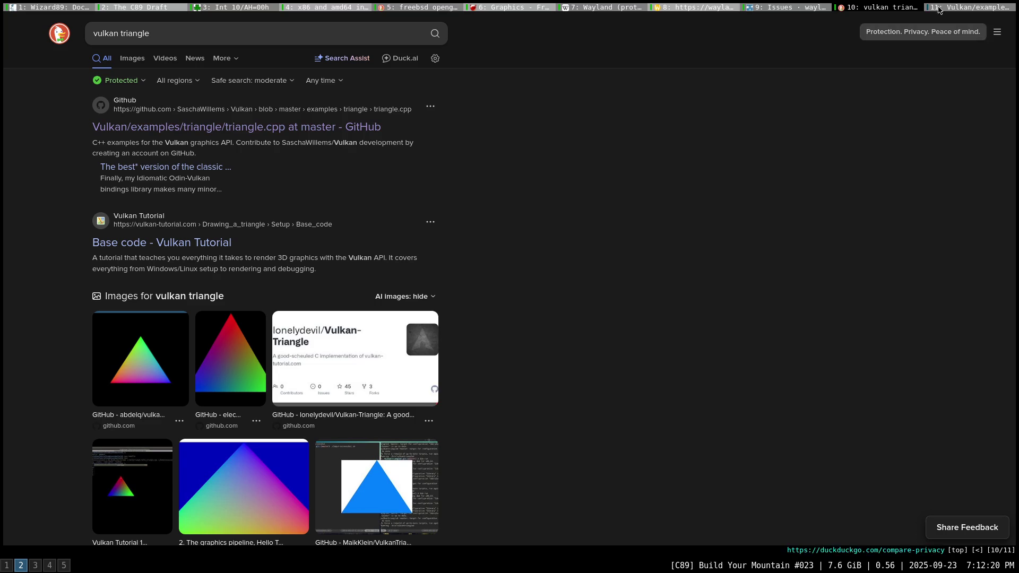
click(956, 7)
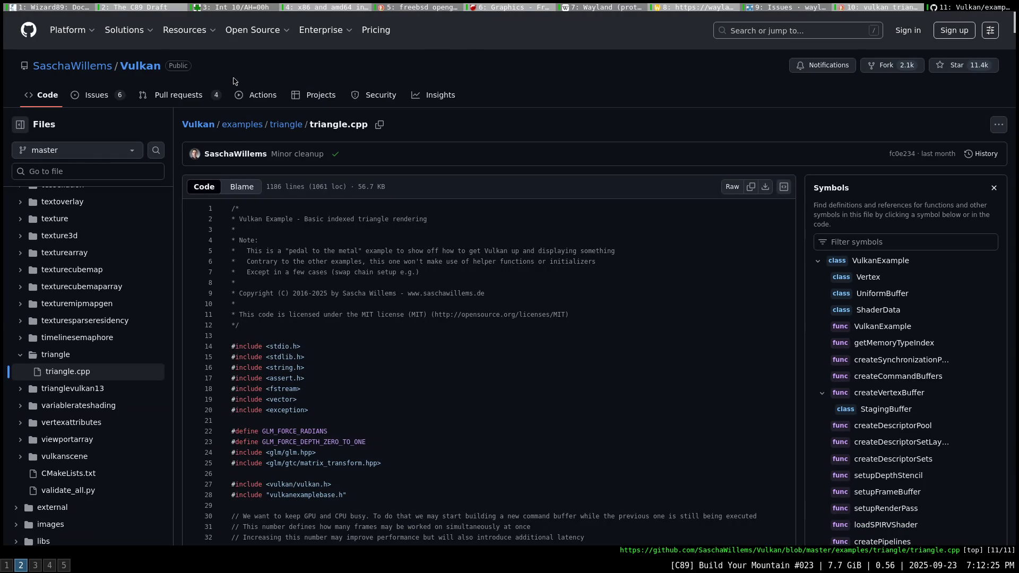
Go to SaschaWillems' Vulkan repository and follow its README link to KhronosGroup/Vulkan-Samples.
click(140, 68)
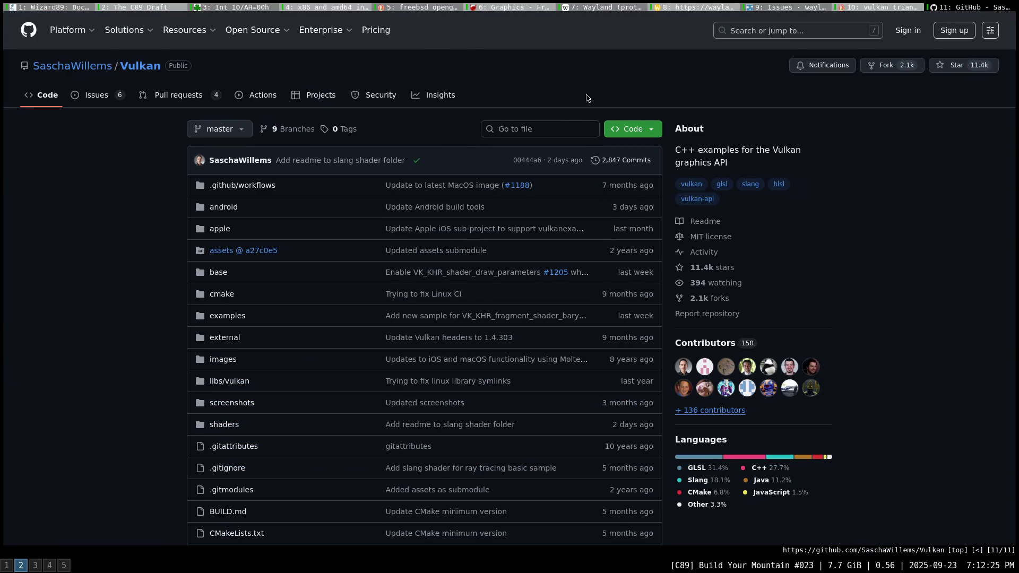
scroll(583, 100, down, 9)
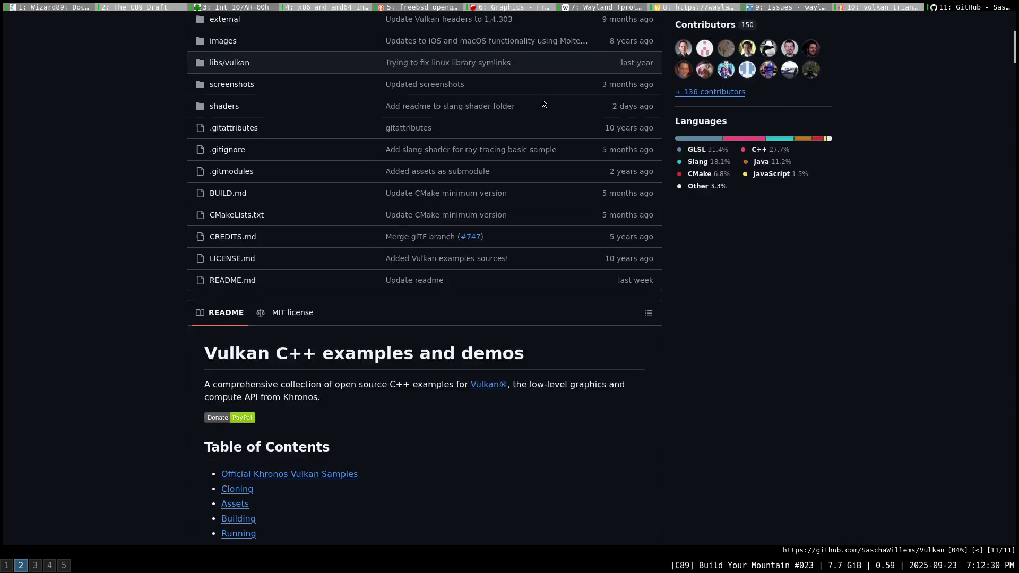
scroll(543, 102, down, 3)
scroll(530, 140, down, 3)
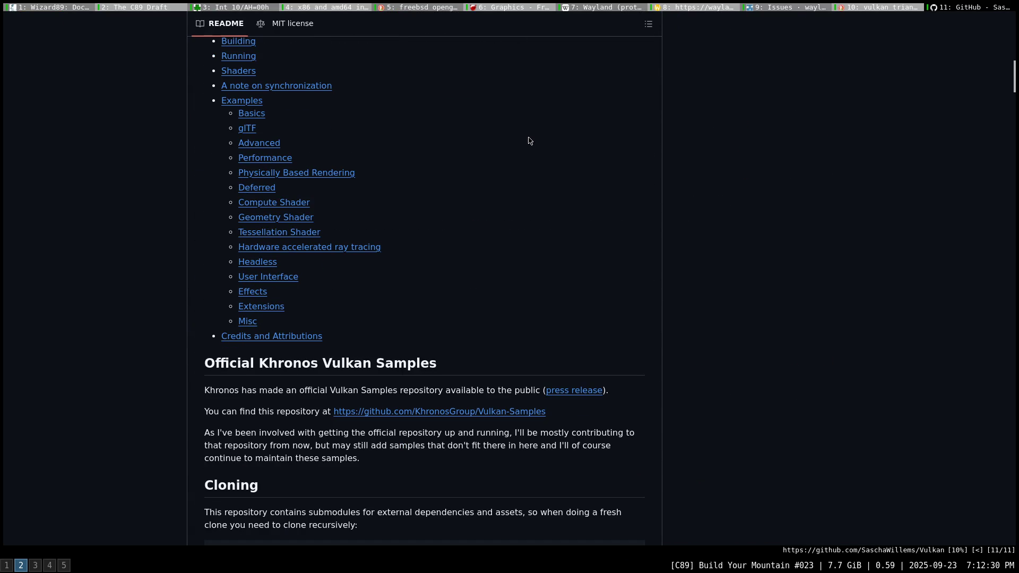
scroll(525, 142, down, 3)
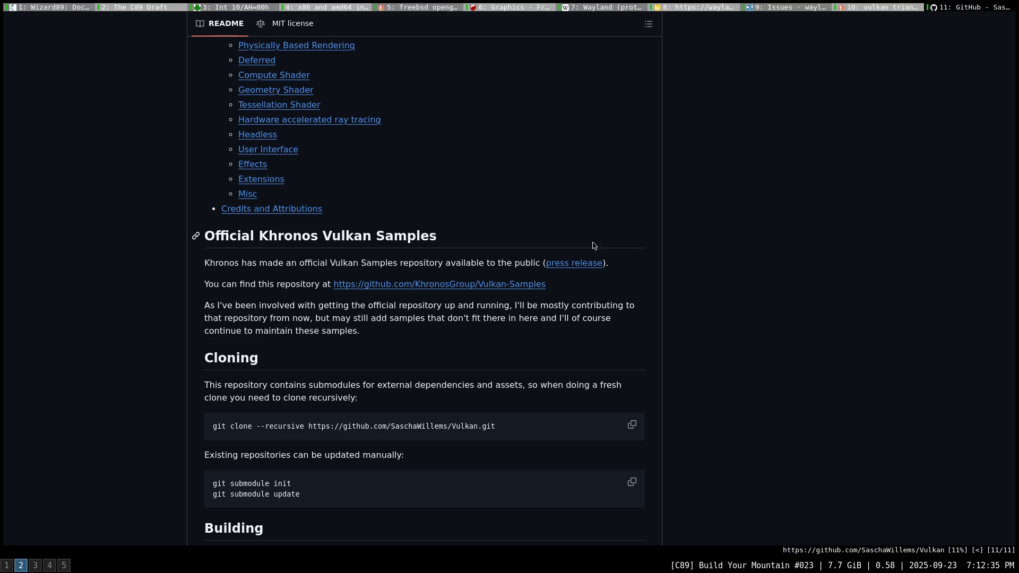
click(480, 286)
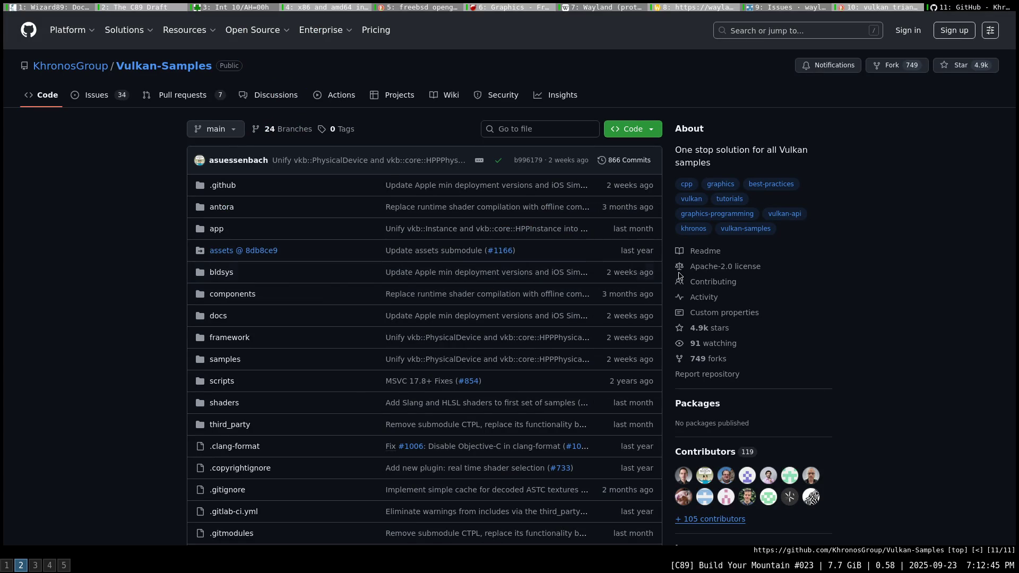
Open the Apache-2.0 license link in the Vulkan-Samples About sidebar.
click(706, 266)
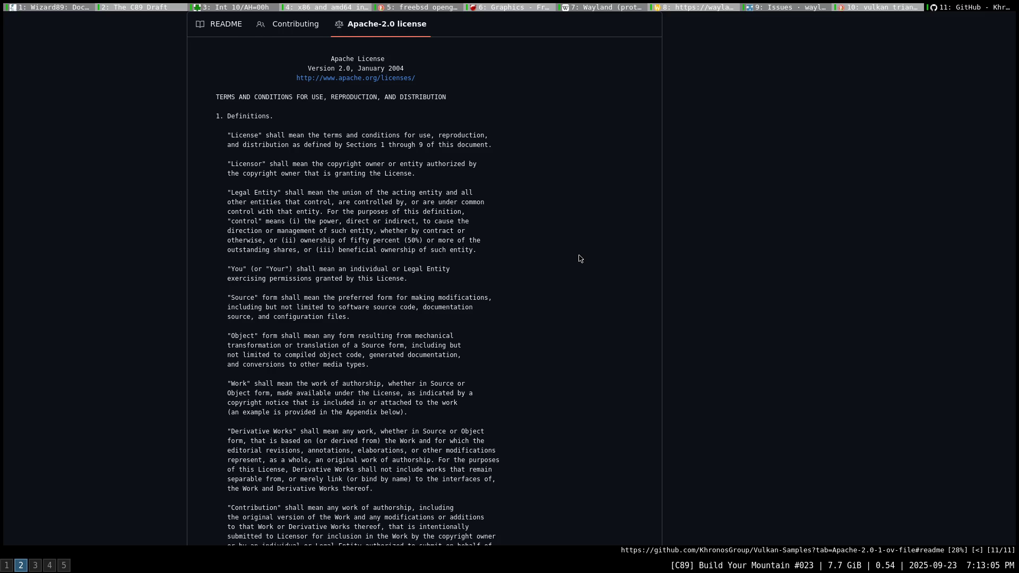
Scroll through the whole Apache-2.0 license text, then close the Vulkan-Samples tab.
scroll(580, 259, down, 1)
scroll(580, 258, down, 1)
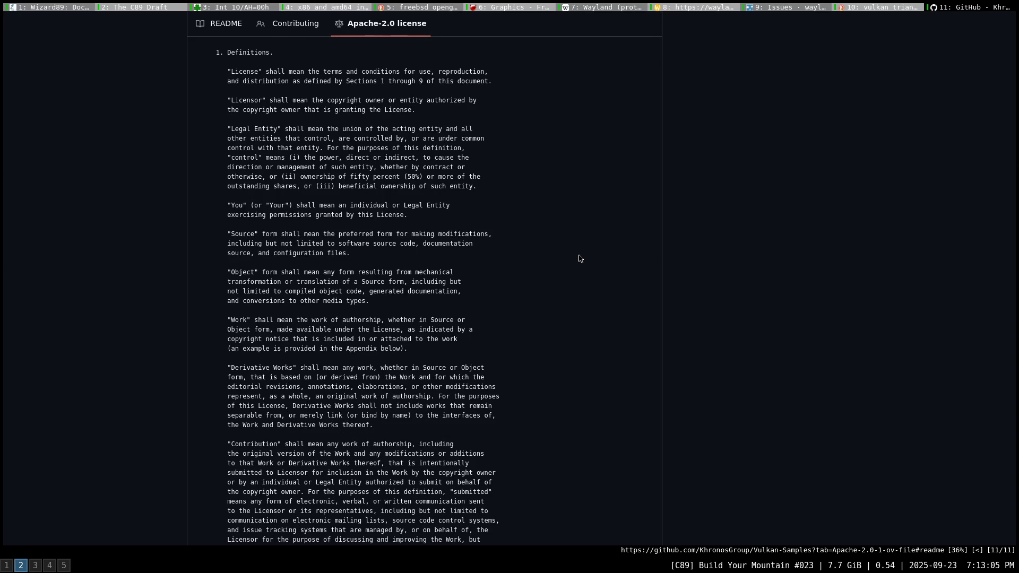
scroll(580, 258, down, 1)
scroll(580, 259, down, 2)
scroll(579, 258, down, 2)
scroll(580, 258, down, 6)
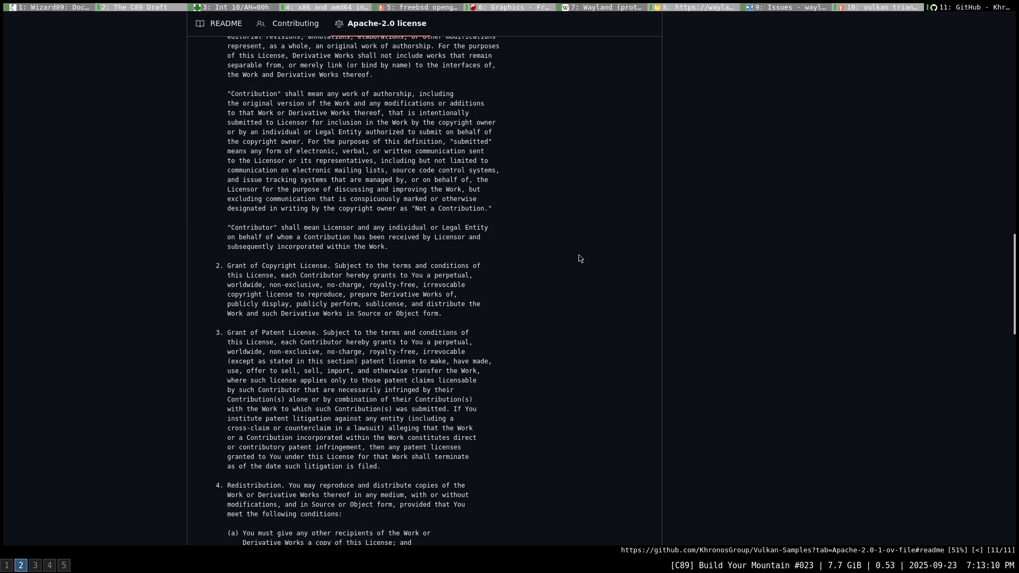
scroll(580, 259, down, 1)
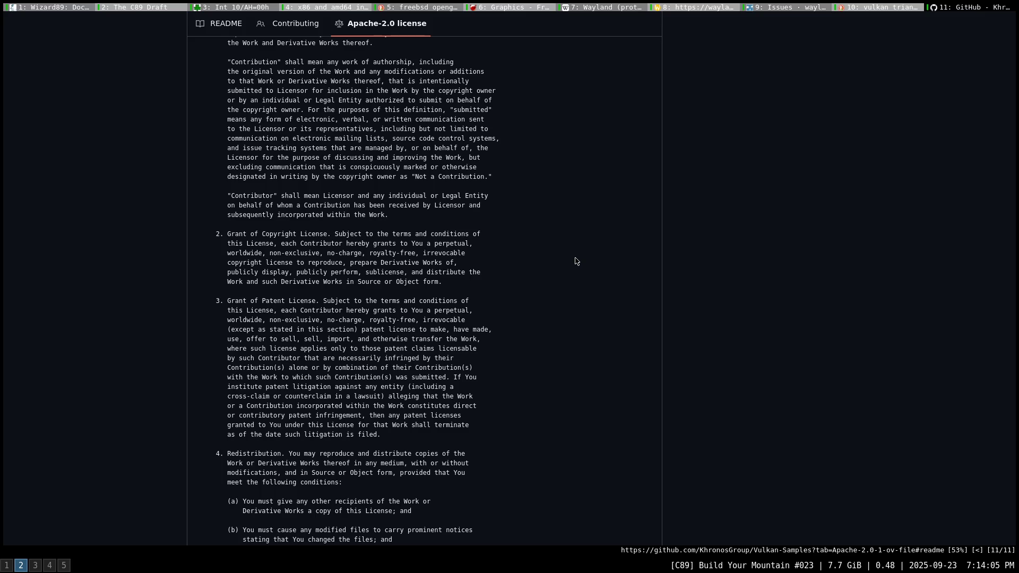
scroll(577, 262, down, 1)
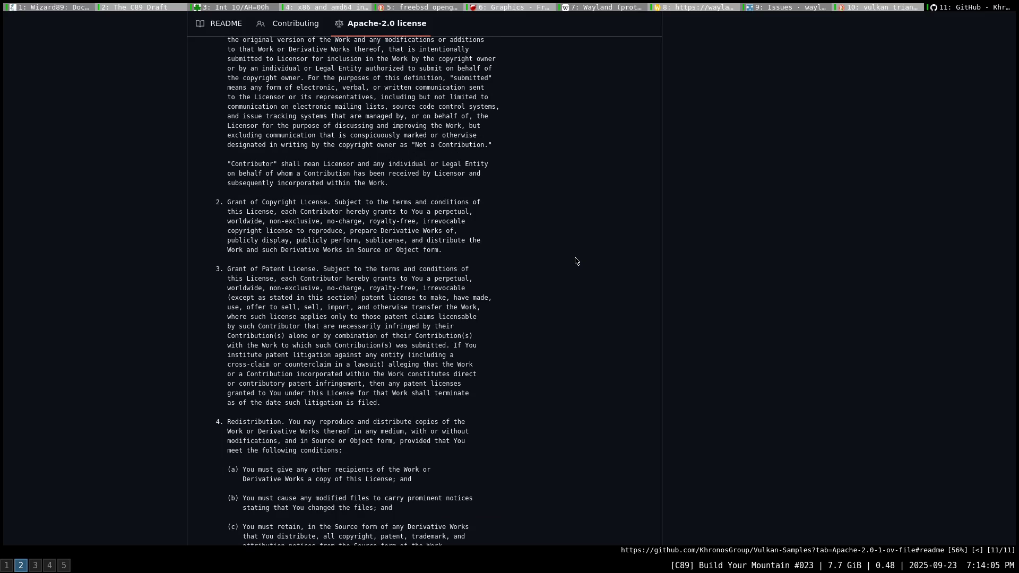
scroll(577, 261, down, 5)
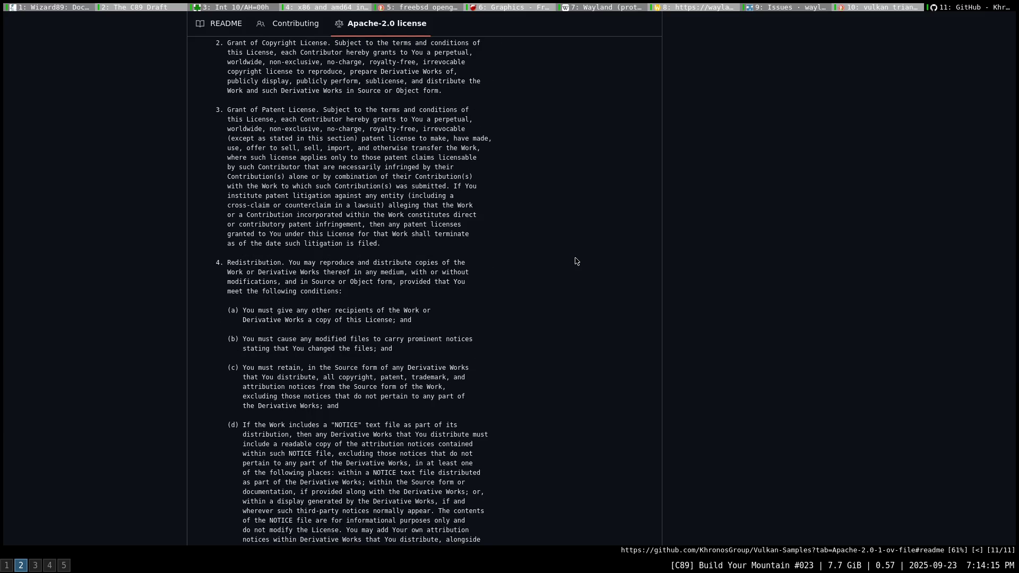
scroll(577, 261, down, 1)
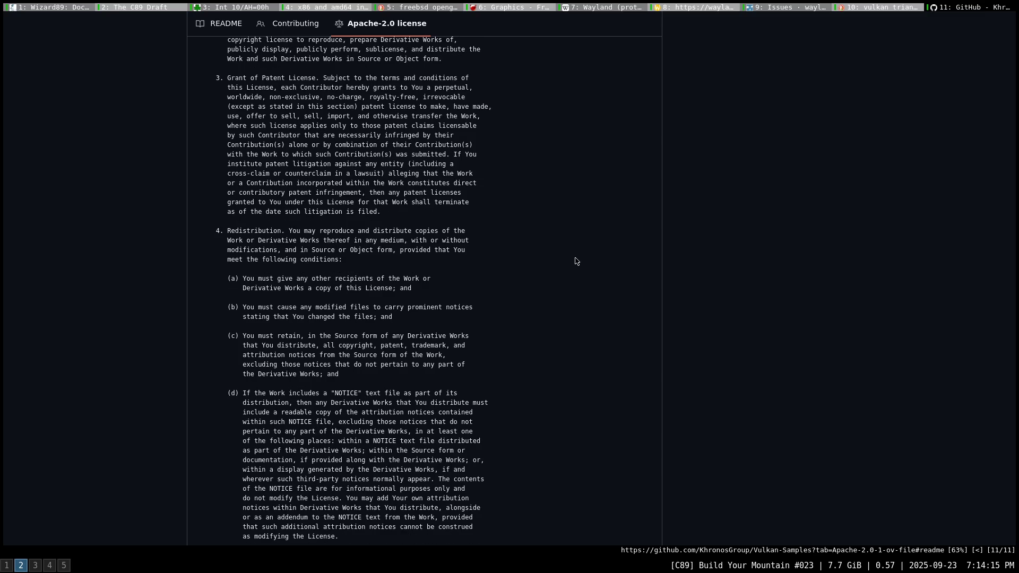
scroll(577, 261, down, 1)
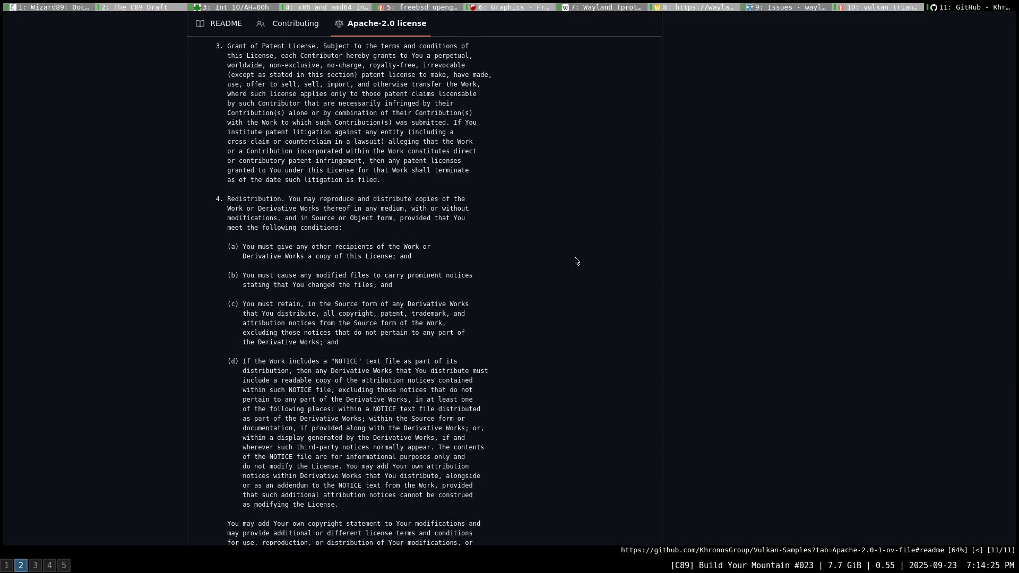
scroll(576, 262, down, 2)
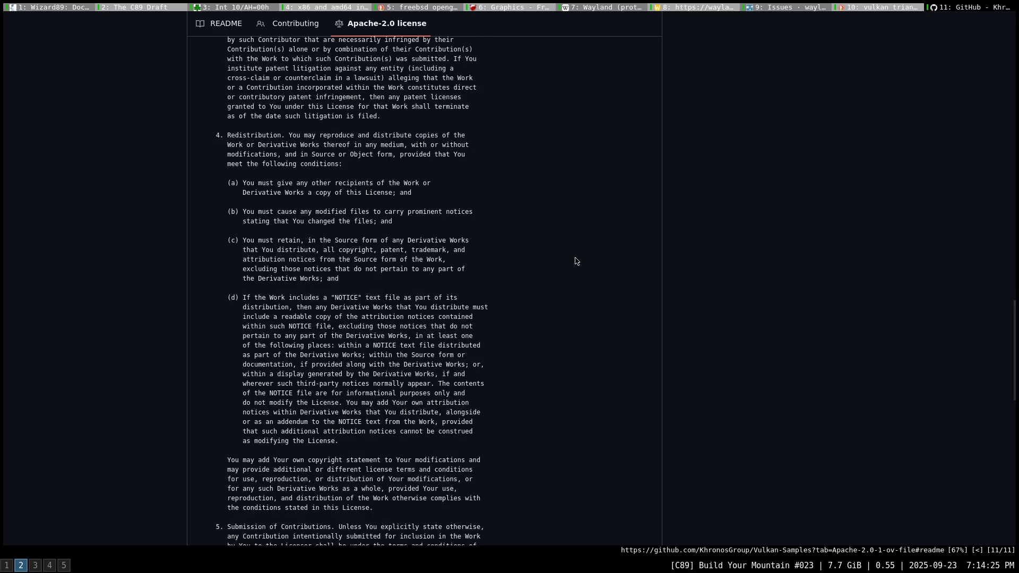
scroll(576, 262, down, 1)
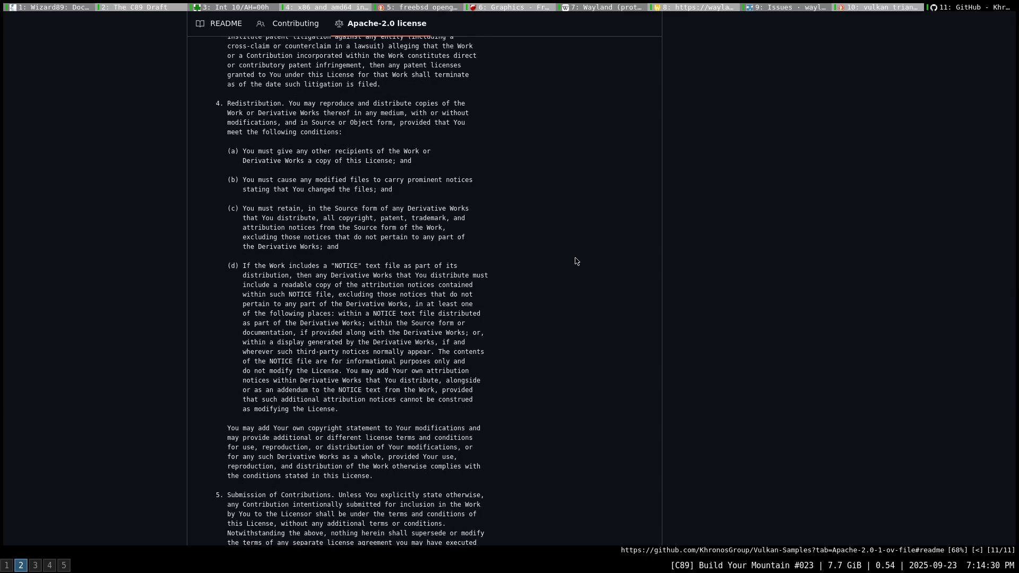
scroll(577, 262, down, 2)
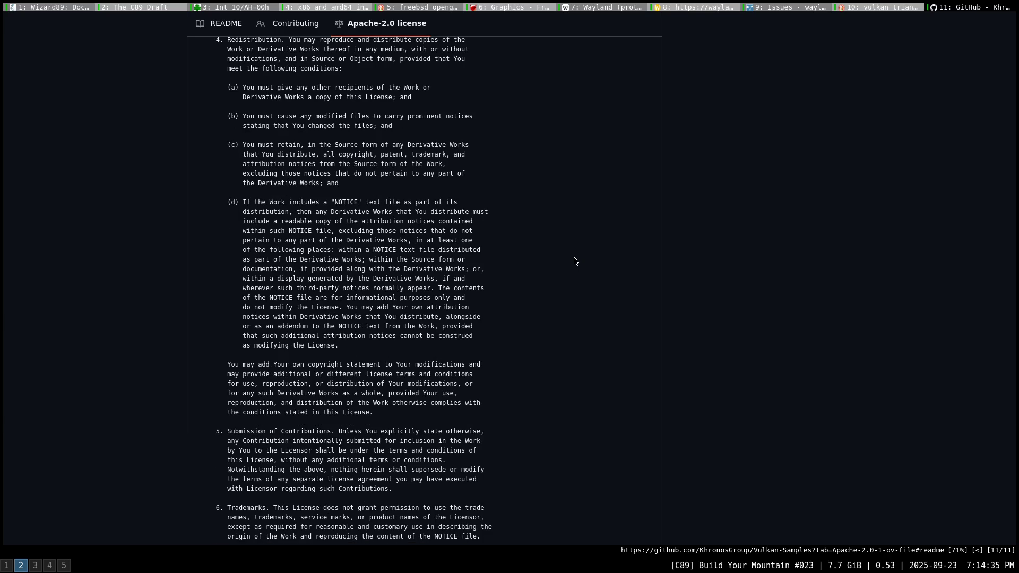
scroll(574, 260, down, 2)
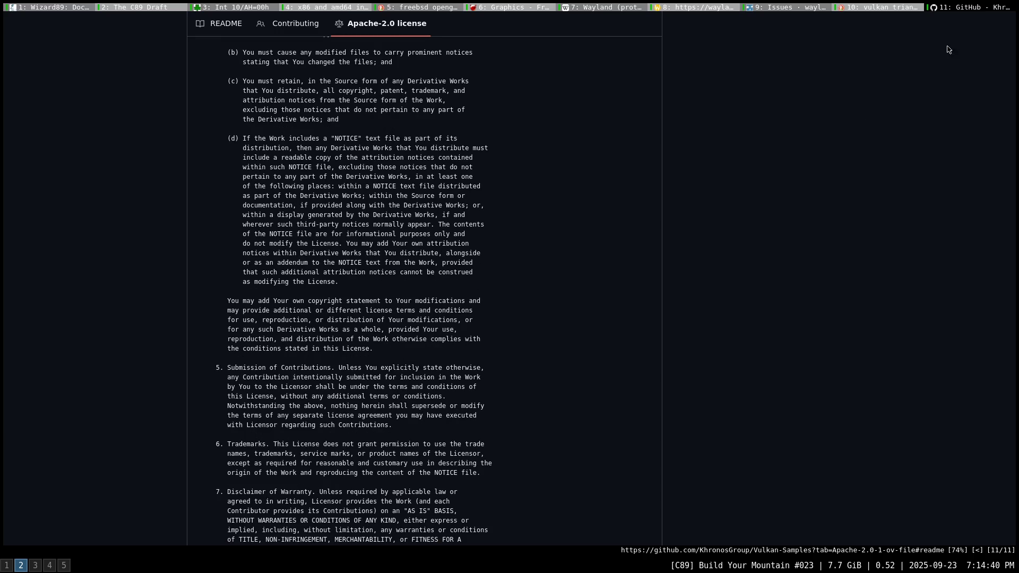
middle_click(959, 11)
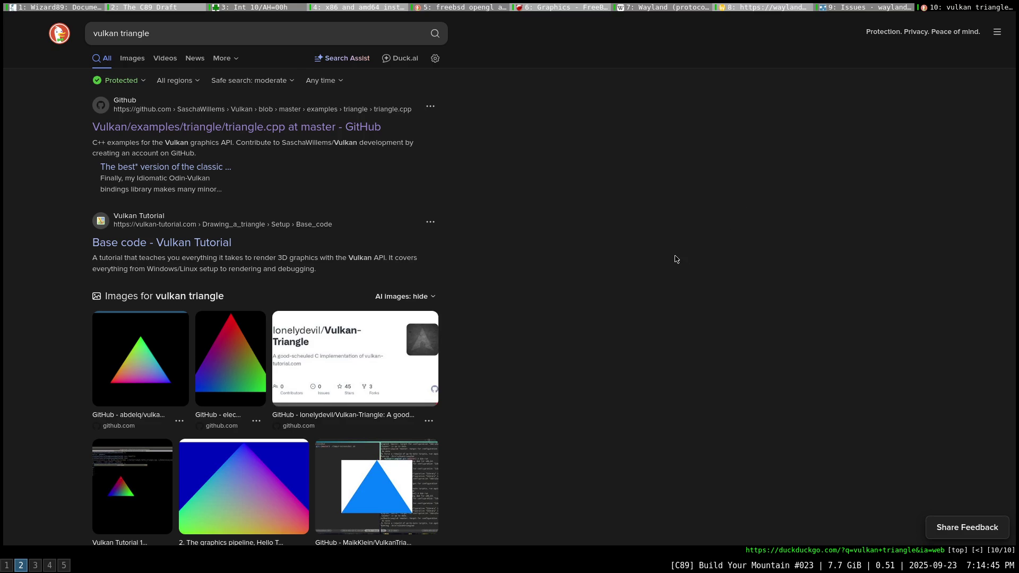
Open the 'Hello Triangle with Vulkan 1.3 Features' result in a new tab and switch to it.
scroll(676, 259, down, 2)
scroll(676, 260, down, 2)
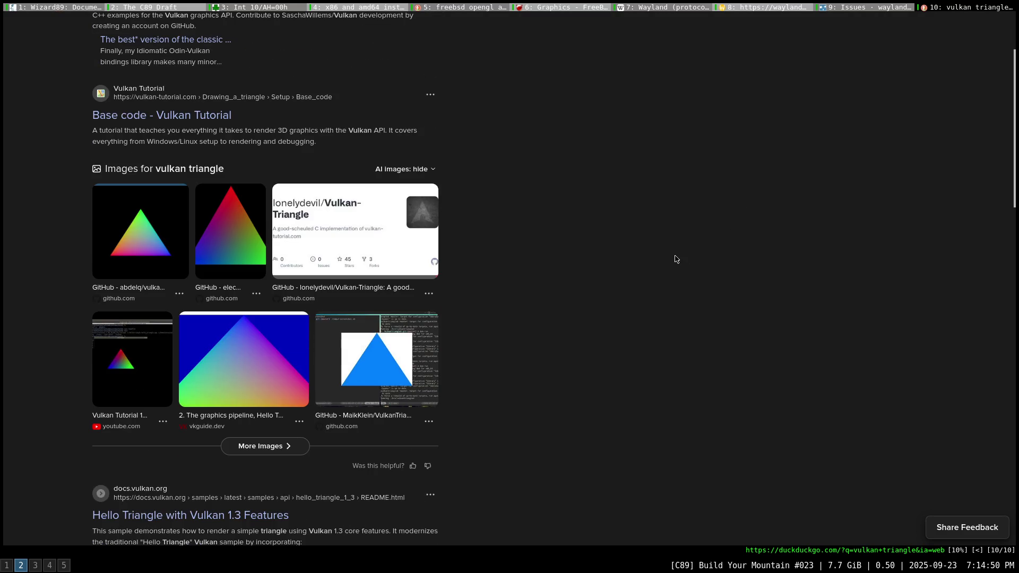
scroll(676, 259, down, 4)
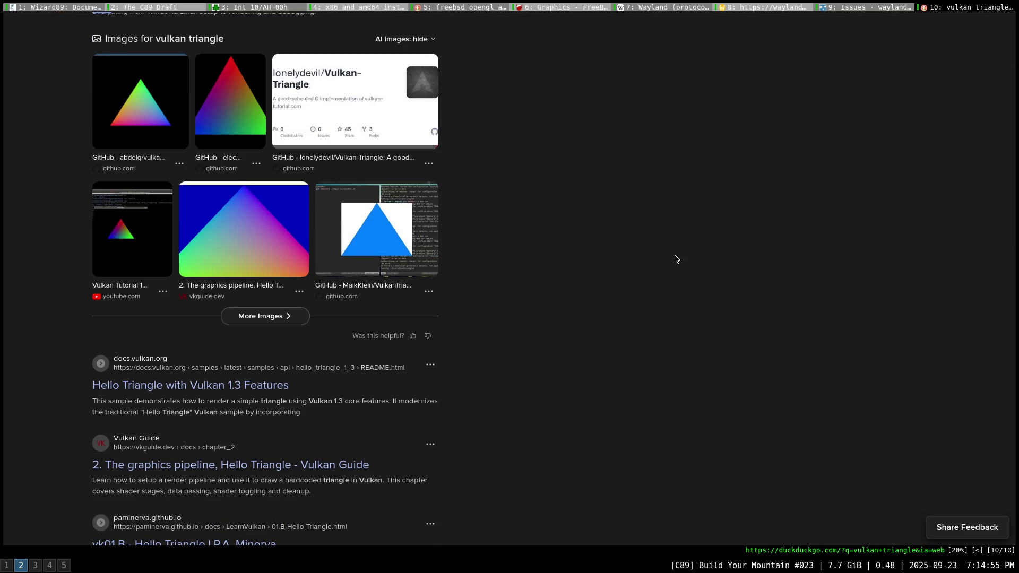
scroll(676, 260, down, 2)
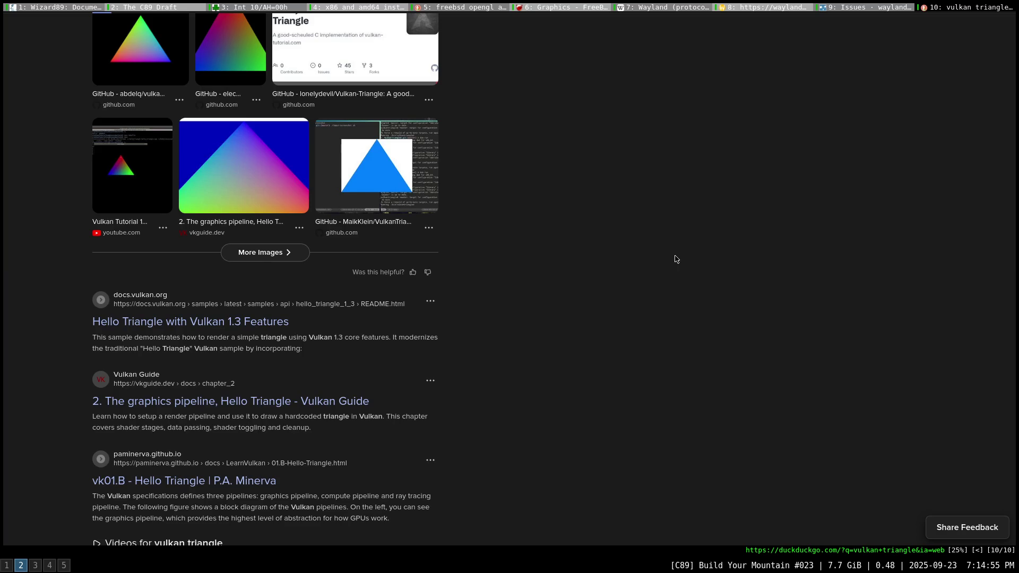
scroll(676, 260, down, 2)
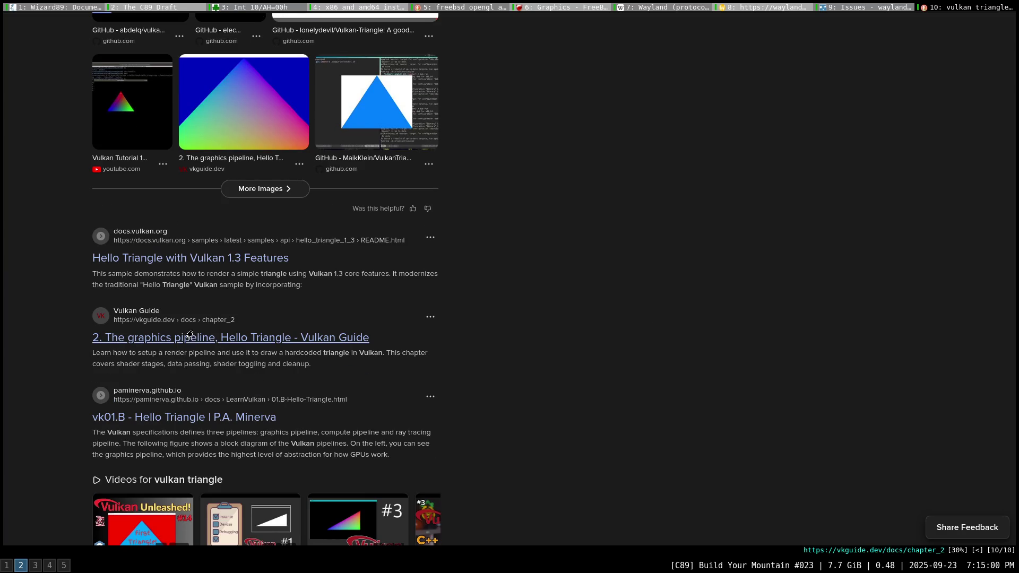
middle_click(203, 266)
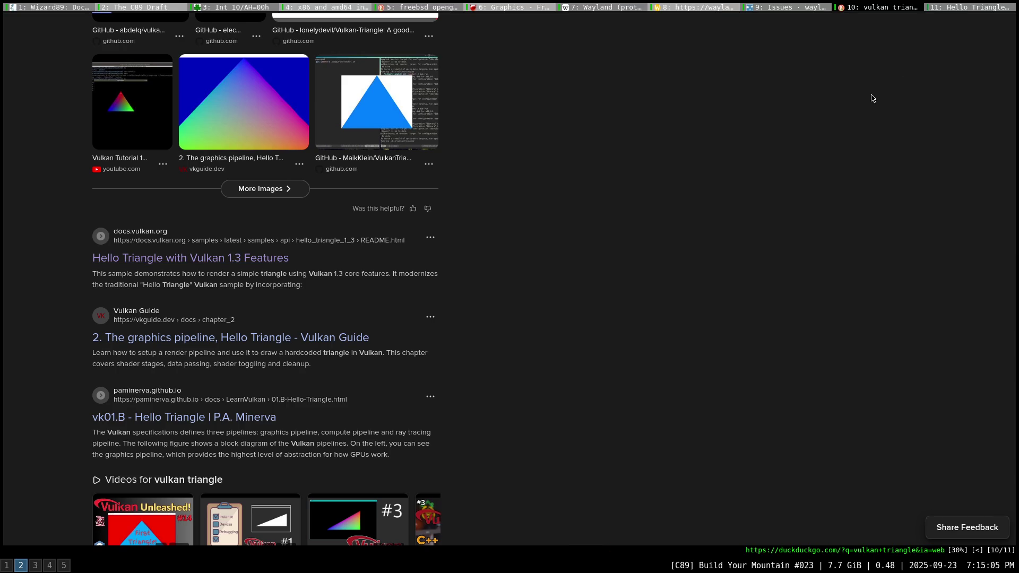
key(shift+j)
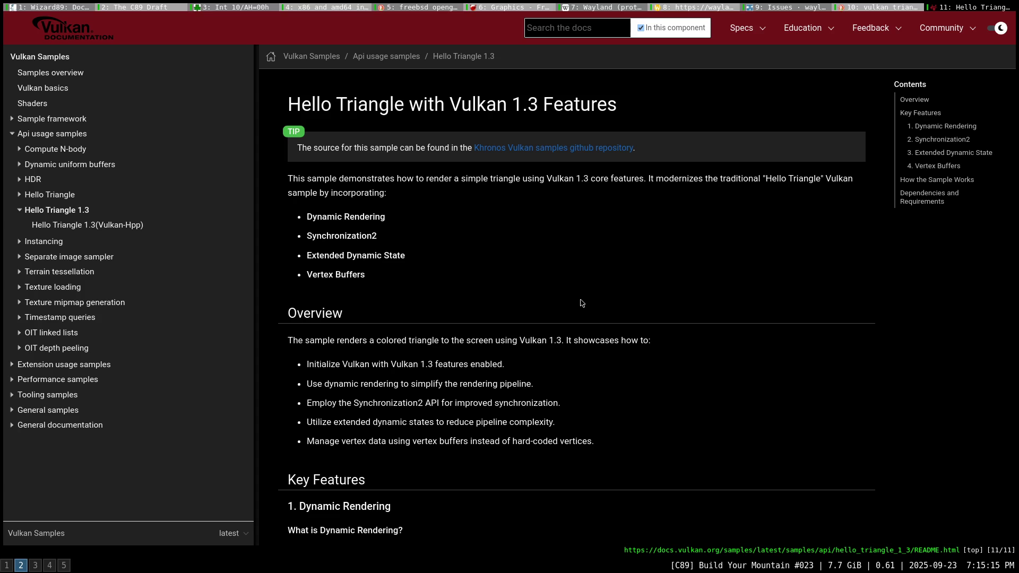
Scroll through Vertex Buffers and How the Sample Works down to Dependencies and Requirements, then return to the search results.
scroll(582, 300, down, 3)
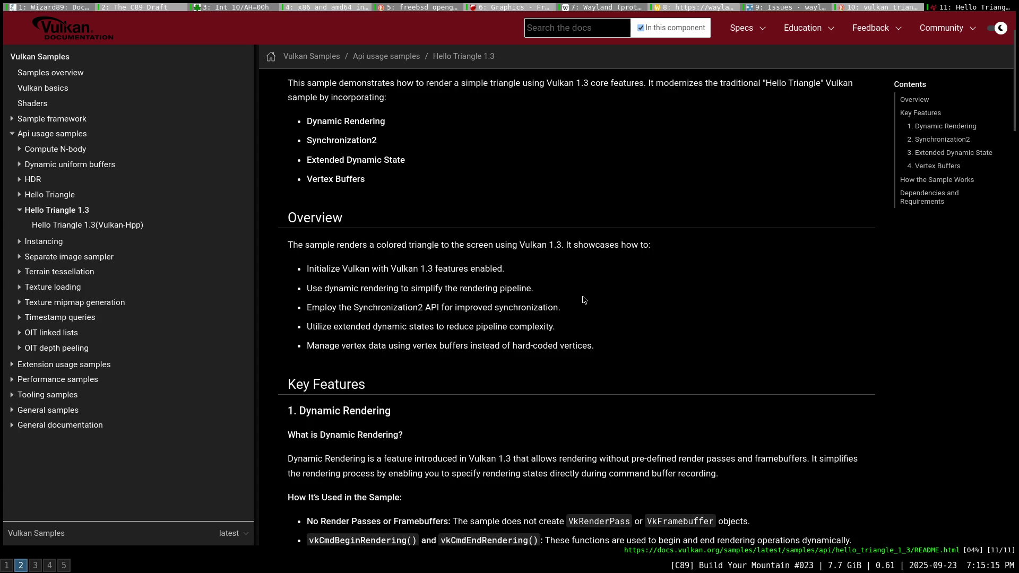
scroll(583, 300, down, 1)
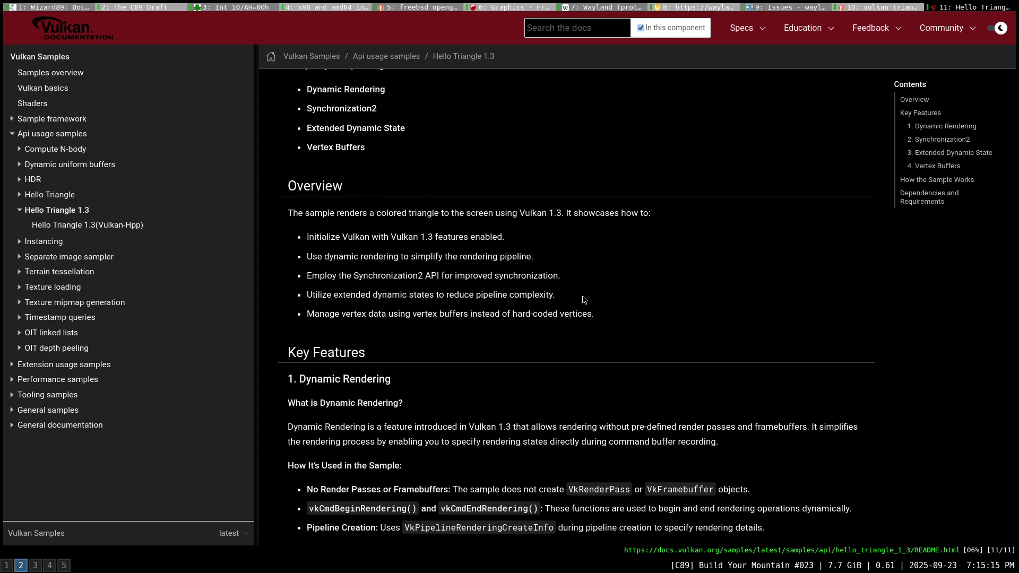
scroll(584, 300, down, 1)
scroll(583, 299, down, 1)
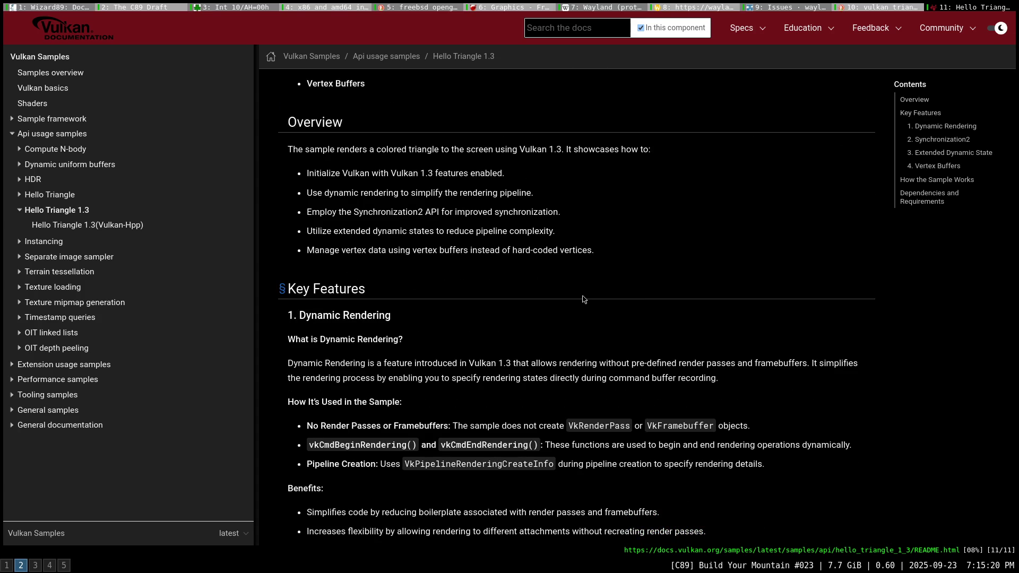
scroll(583, 300, down, 1)
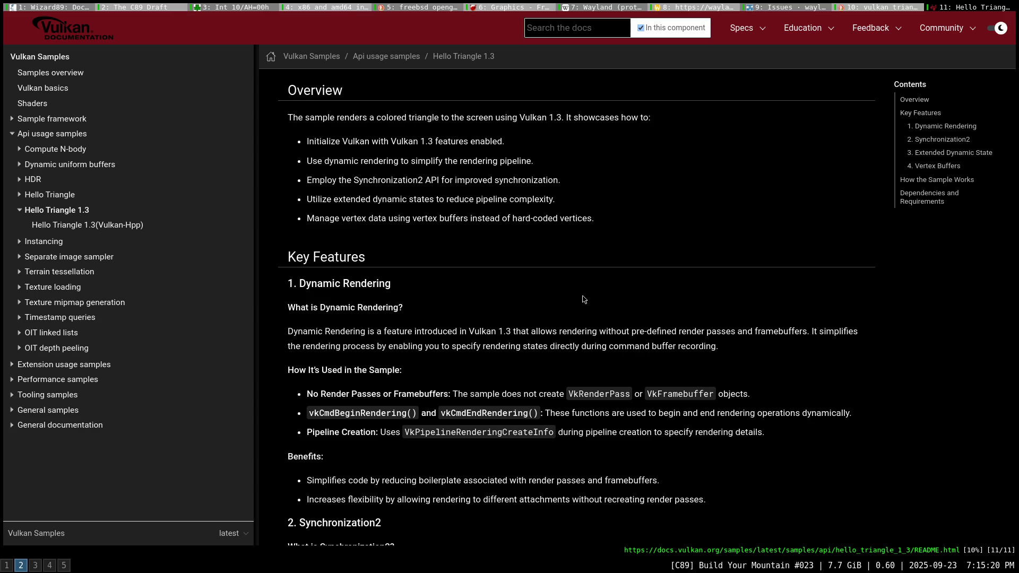
scroll(583, 300, down, 1)
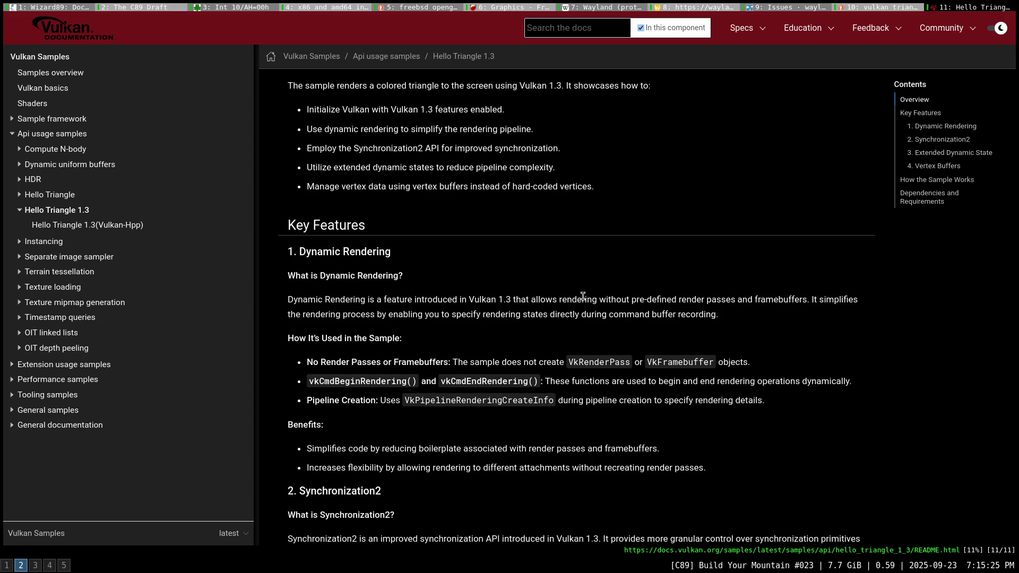
scroll(582, 296, down, 1)
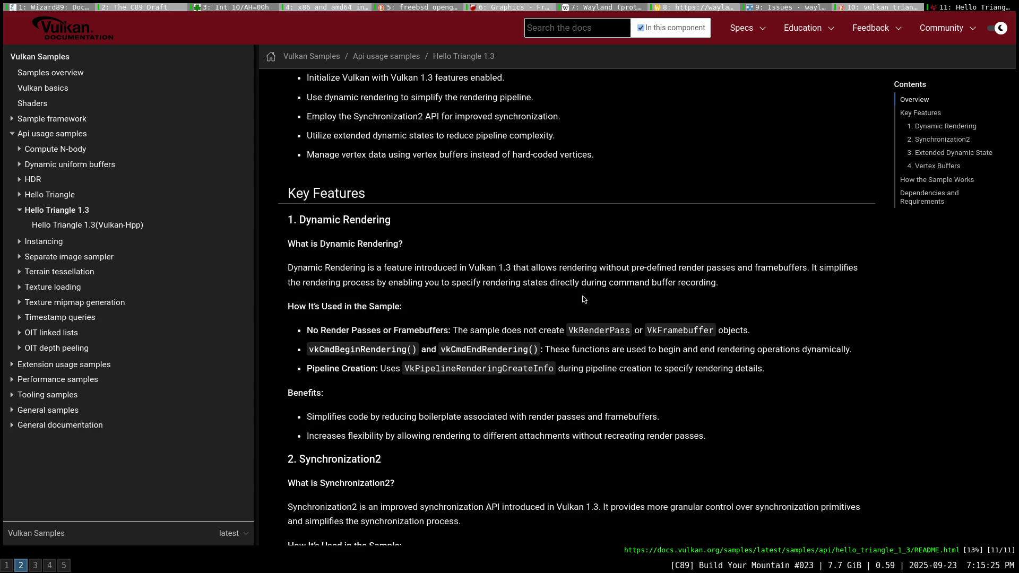
scroll(582, 299, down, 1)
scroll(582, 299, down, 1)
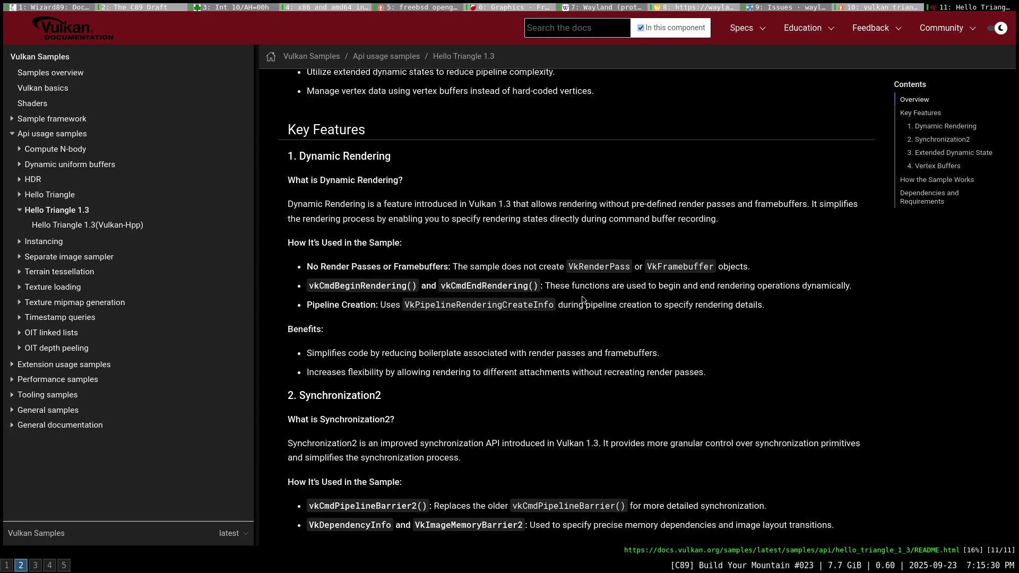
scroll(582, 300, down, 2)
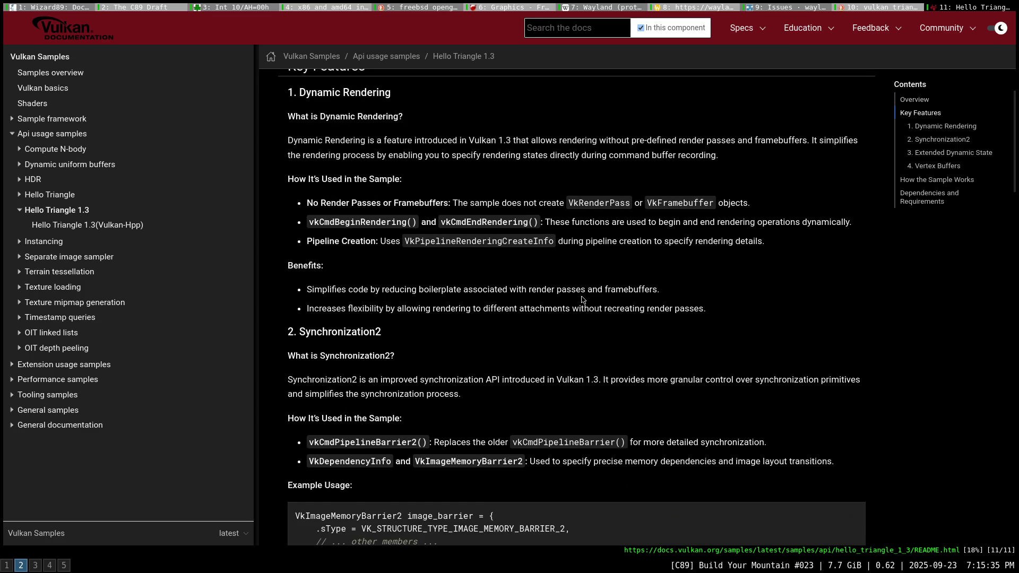
scroll(582, 299, down, 2)
scroll(583, 299, down, 1)
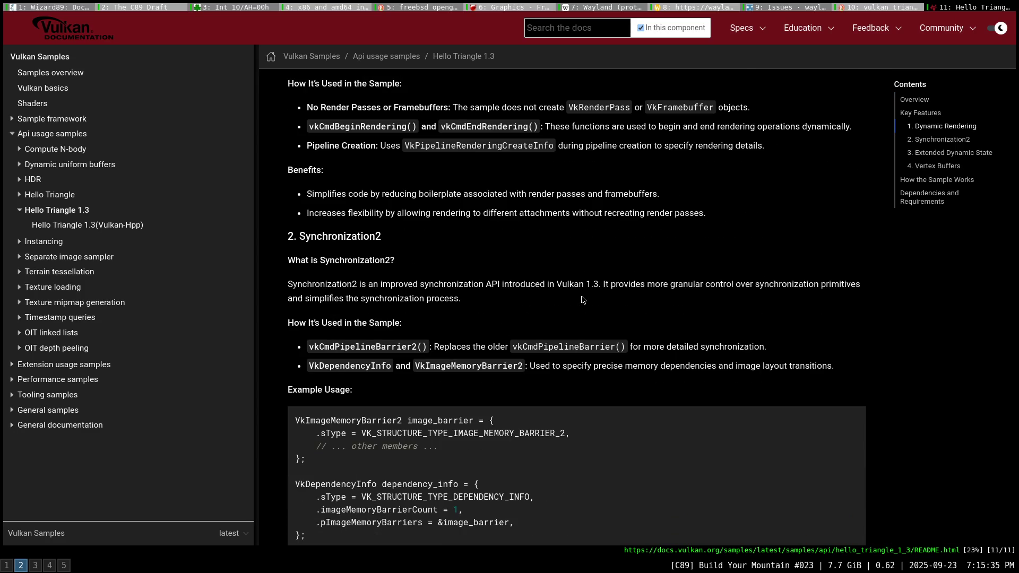
scroll(583, 300, down, 1)
scroll(582, 300, down, 1)
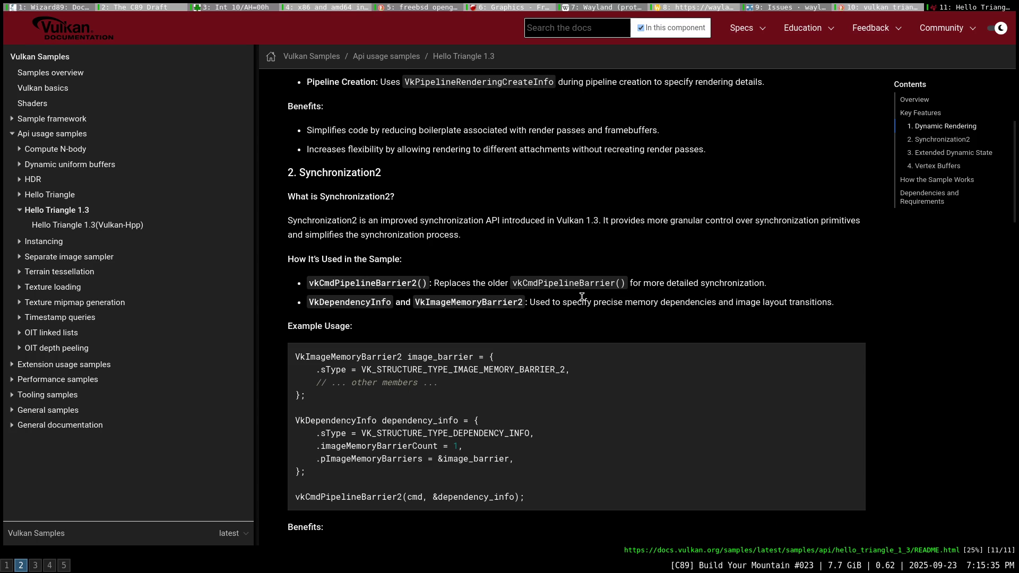
scroll(582, 297, down, 1)
scroll(582, 298, down, 1)
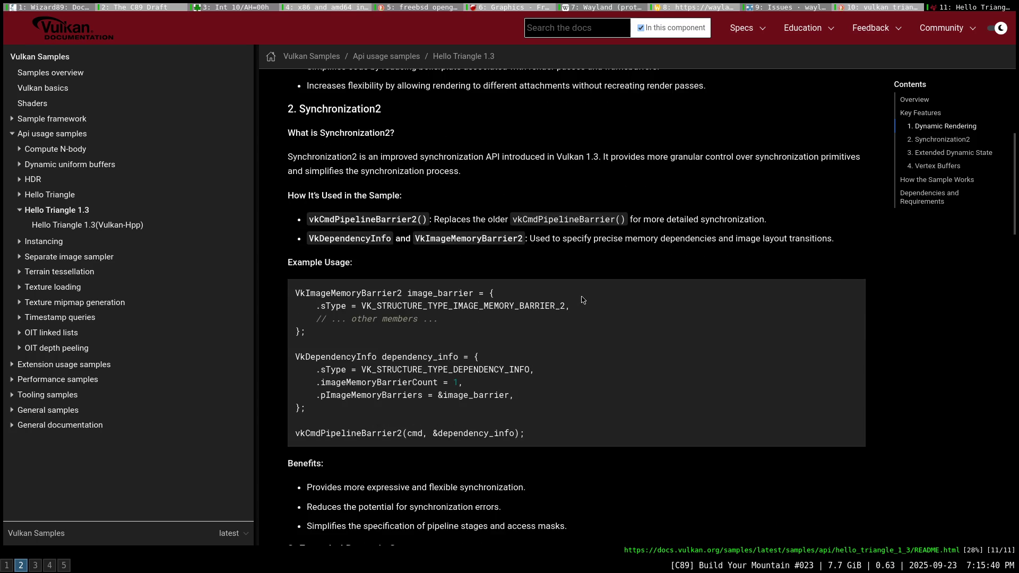
scroll(582, 301, down, 2)
scroll(582, 300, down, 3)
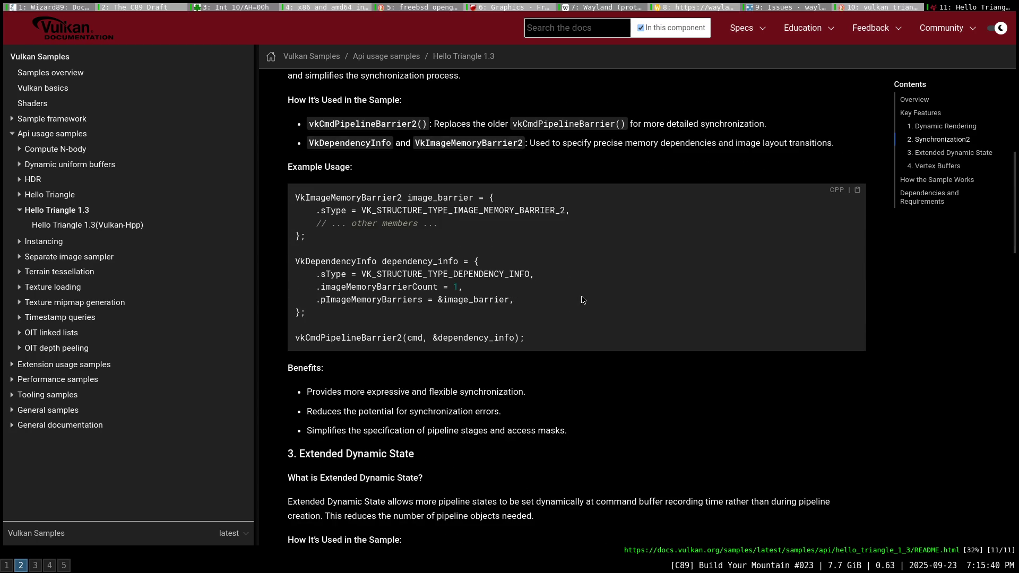
scroll(583, 300, down, 1)
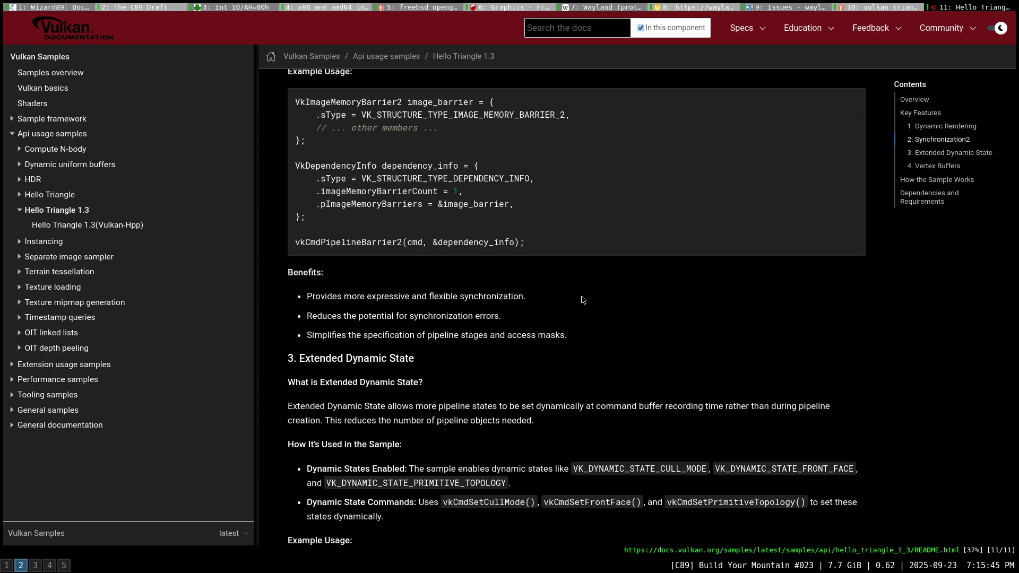
scroll(583, 300, down, 2)
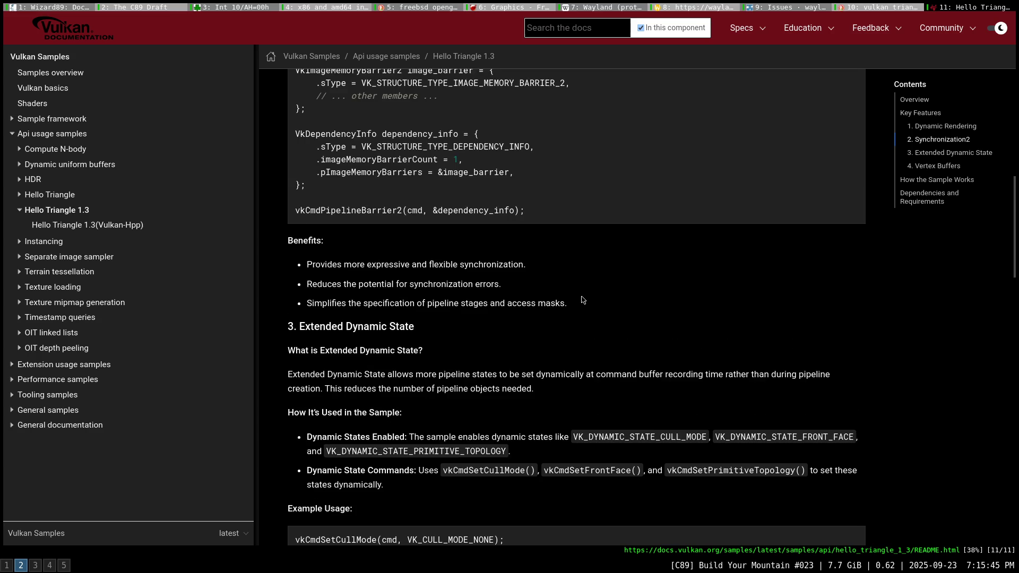
scroll(583, 299, down, 2)
scroll(582, 299, down, 1)
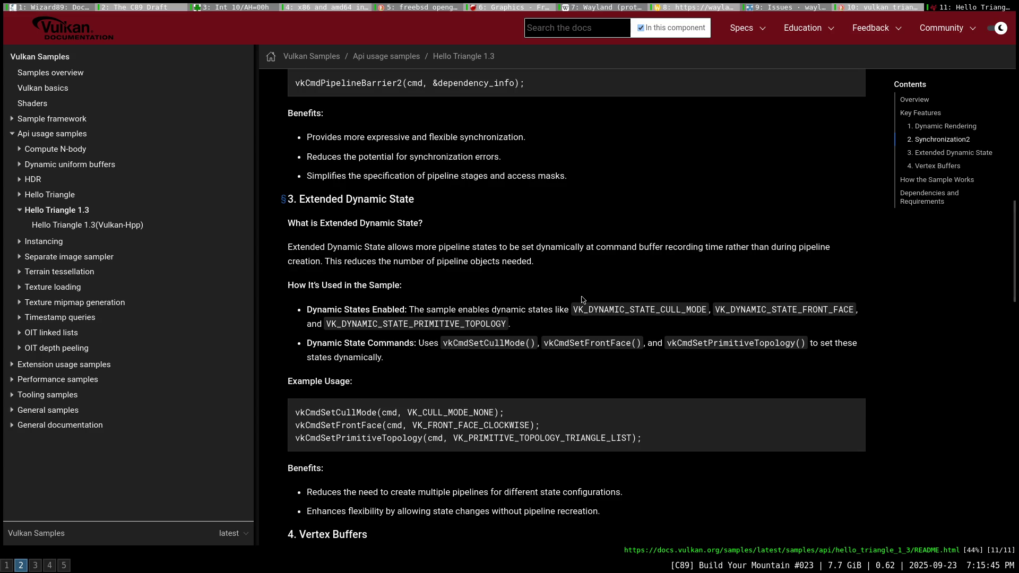
scroll(582, 300, down, 1)
scroll(583, 300, down, 2)
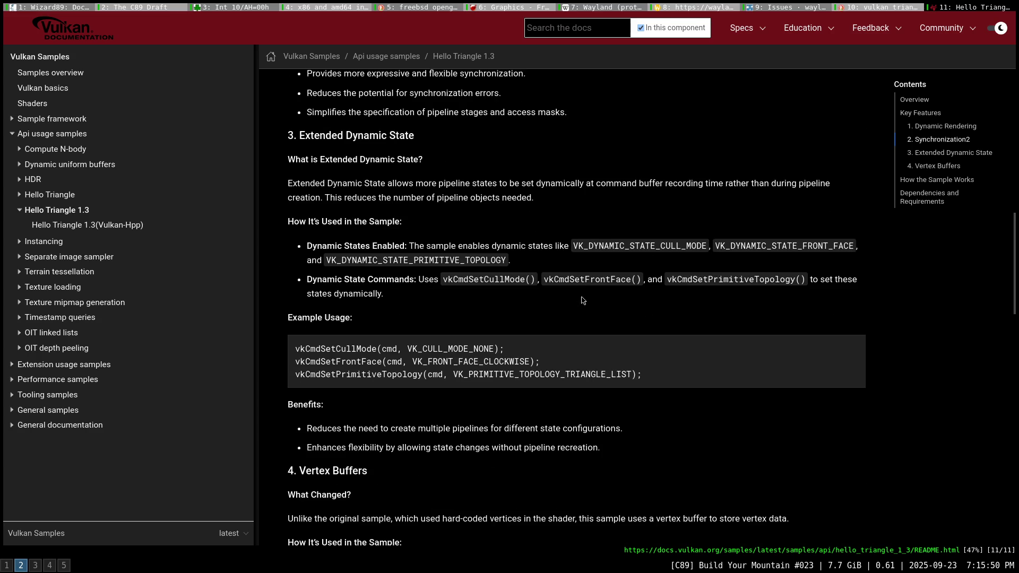
scroll(582, 299, down, 2)
scroll(581, 297, down, 1)
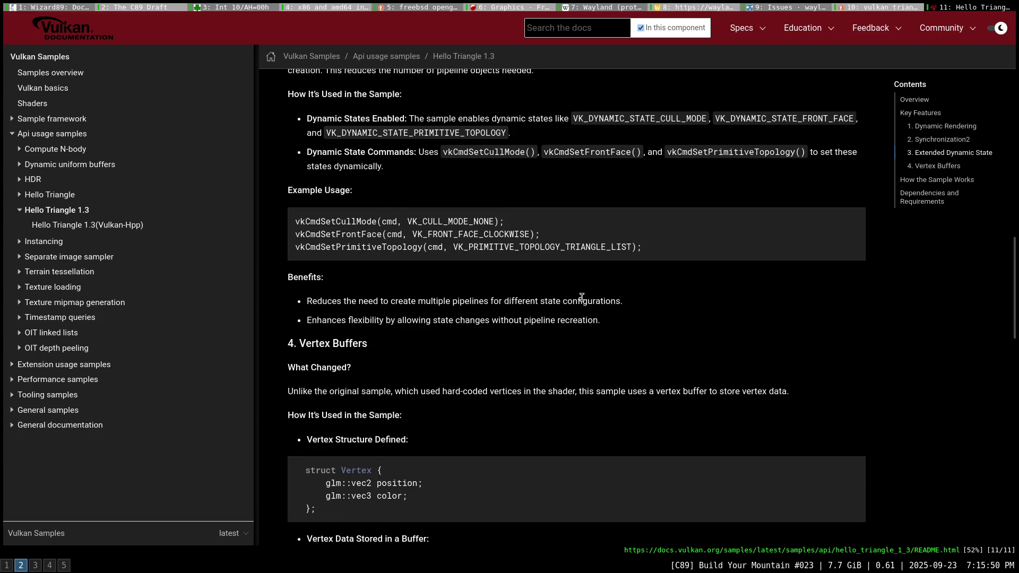
scroll(581, 297, down, 2)
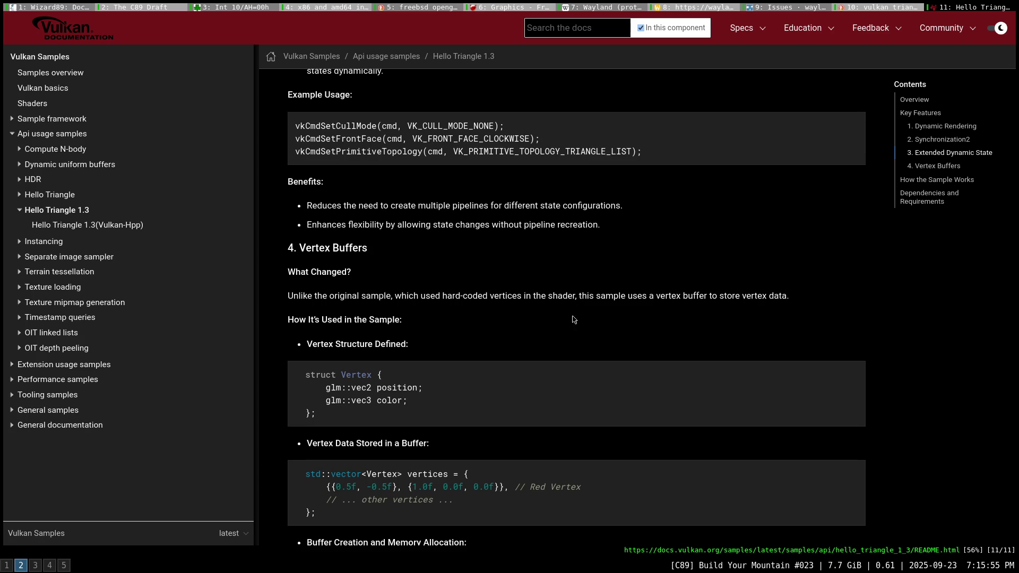
scroll(584, 323, down, 1)
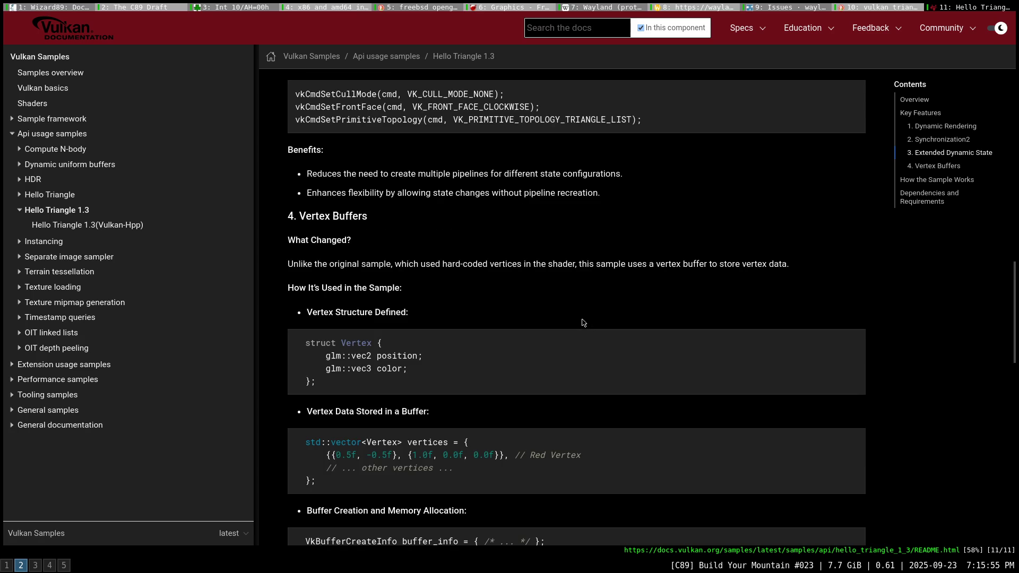
scroll(583, 323, down, 2)
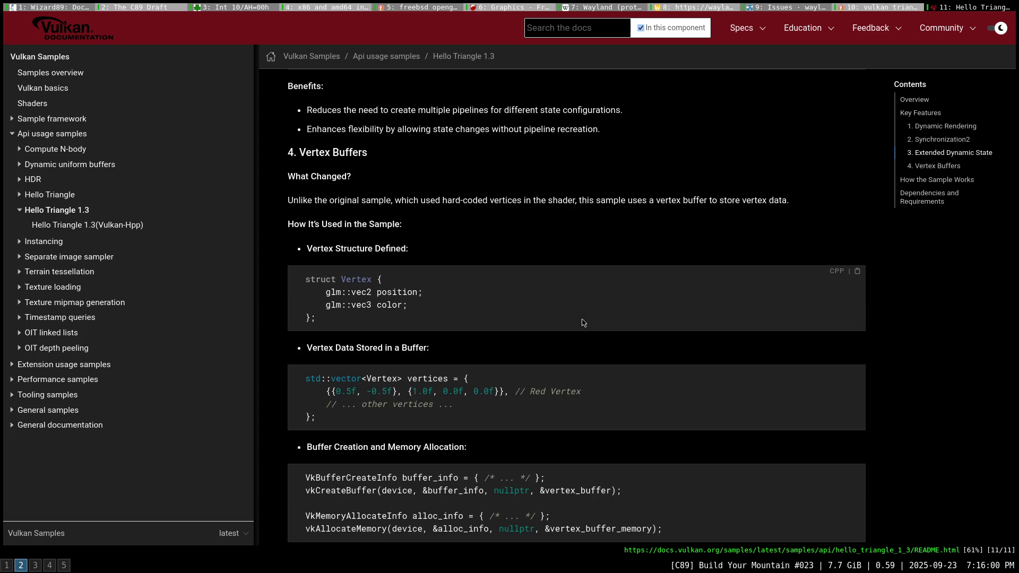
scroll(583, 322, down, 4)
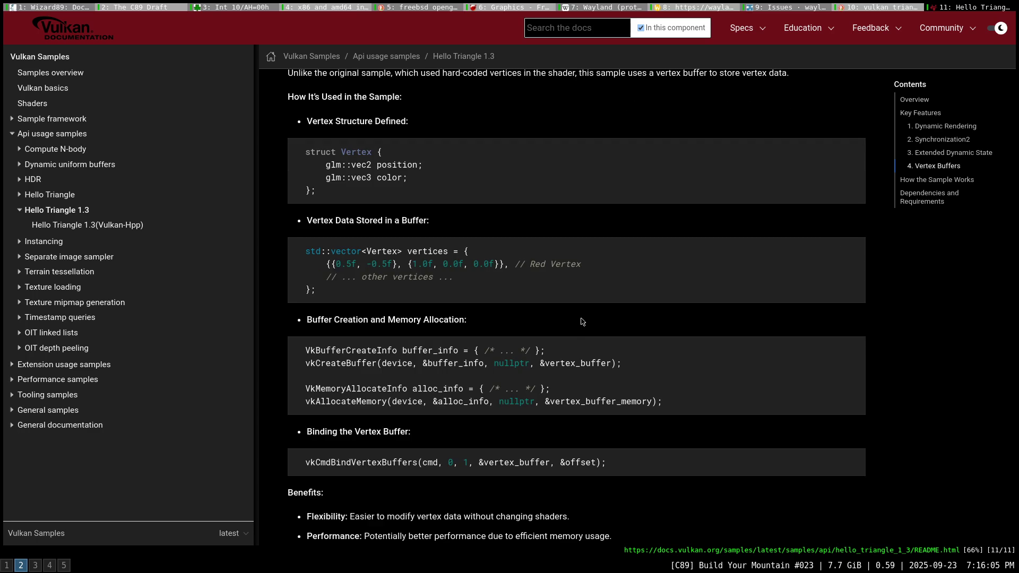
scroll(582, 321, down, 1)
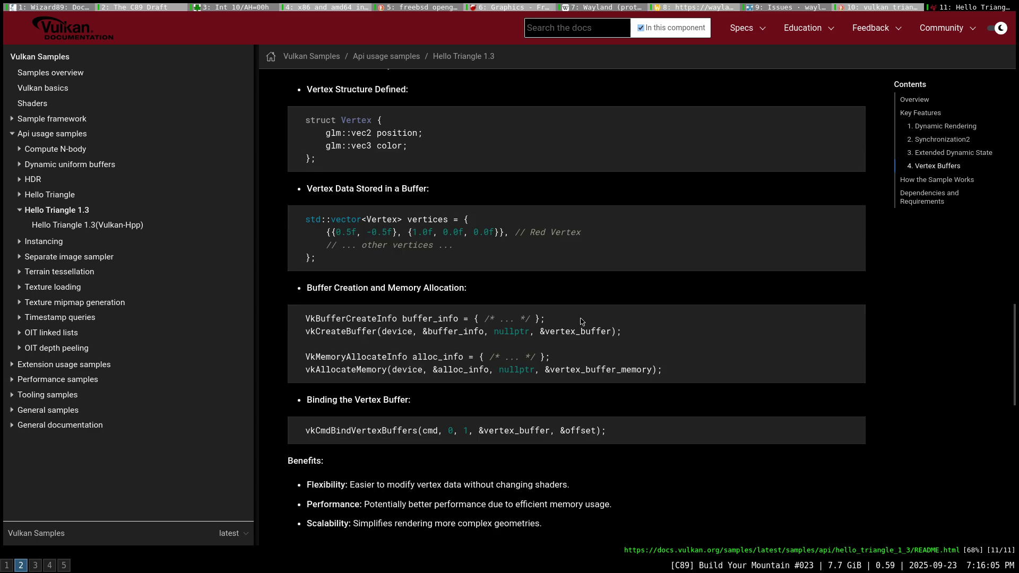
scroll(582, 322, down, 2)
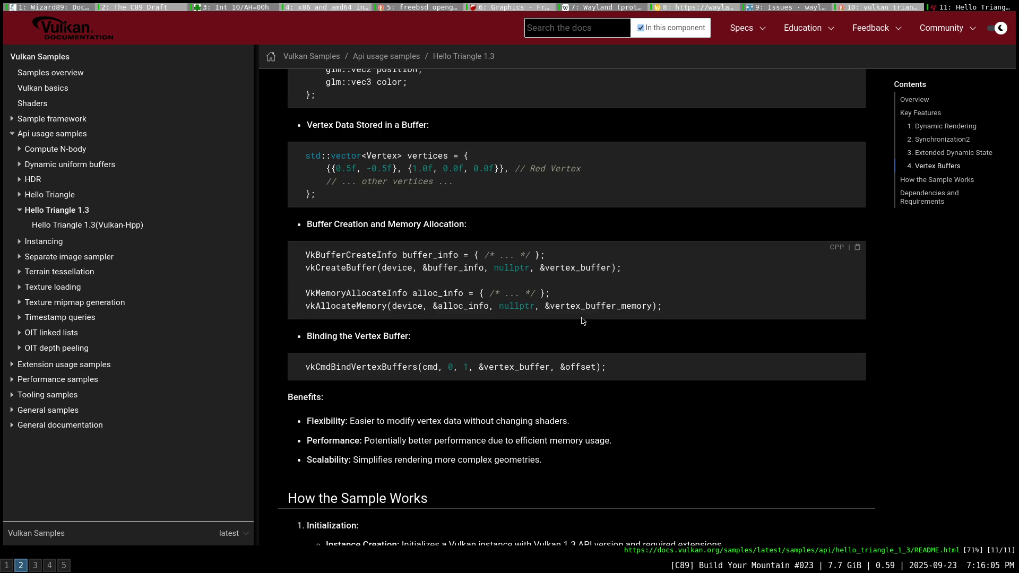
scroll(582, 321, down, 1)
scroll(583, 321, down, 1)
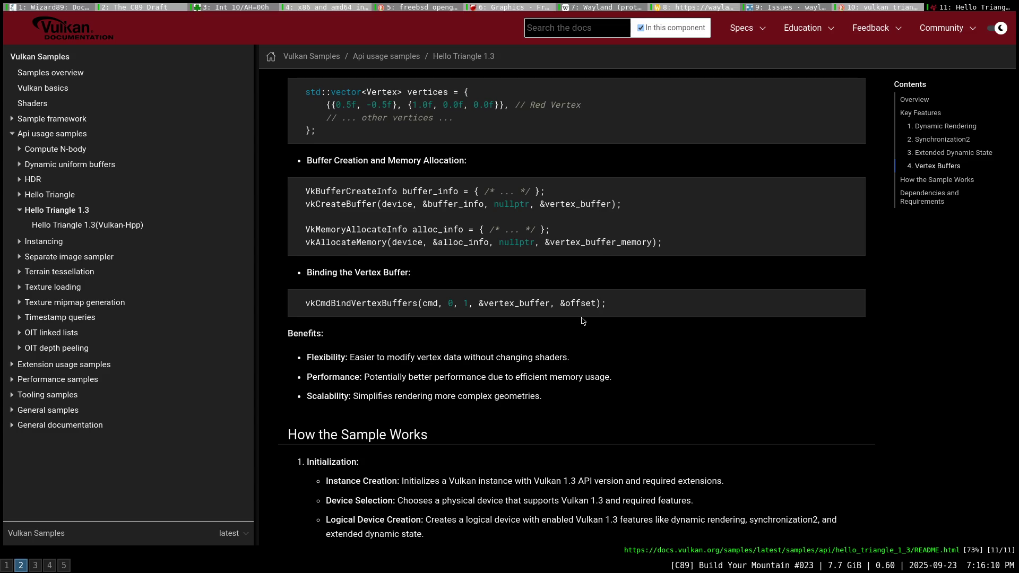
scroll(582, 322, down, 6)
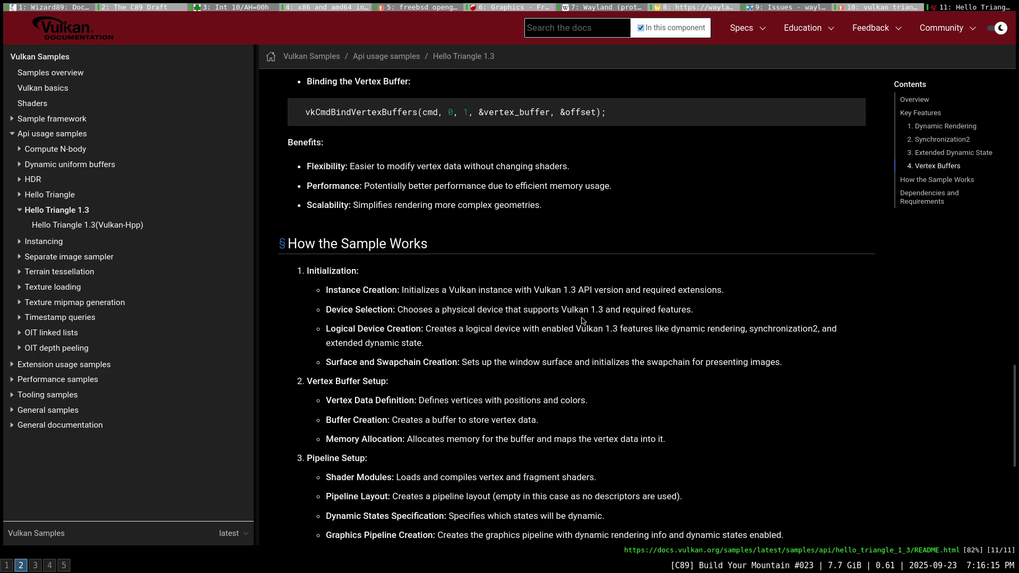
scroll(582, 321, down, 11)
scroll(582, 321, down, 1)
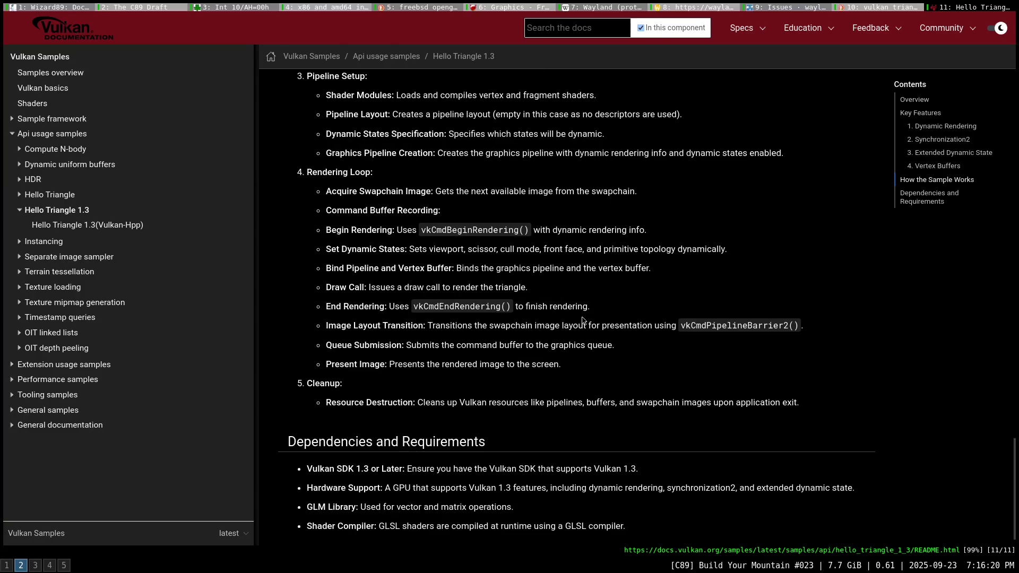
scroll(582, 321, down, 1)
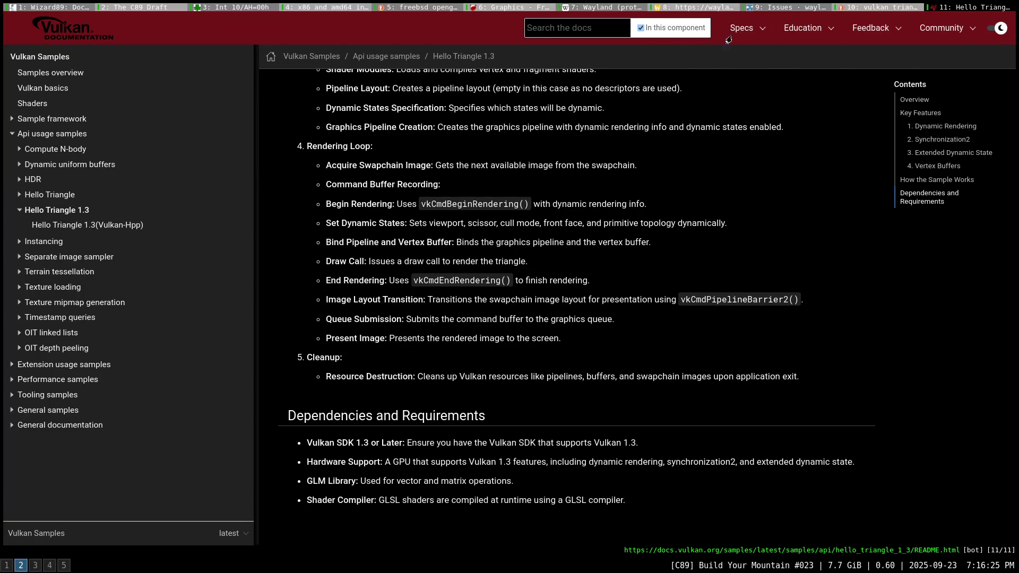
click(920, 11)
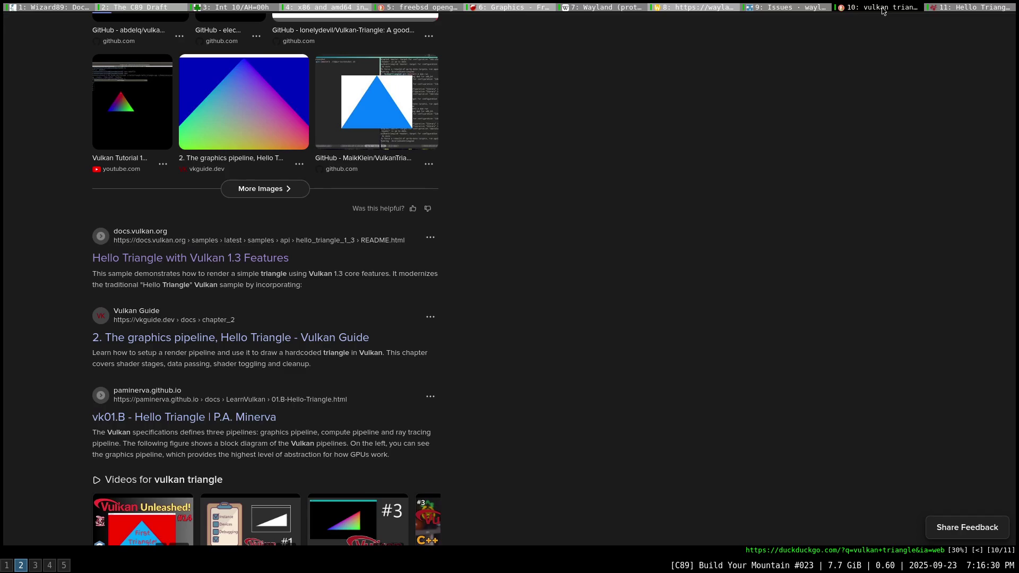
Close the Hello Triangle docs tab and open the worlds_best_vulkan_triangle GitHub result in a background tab.
middle_click(942, 11)
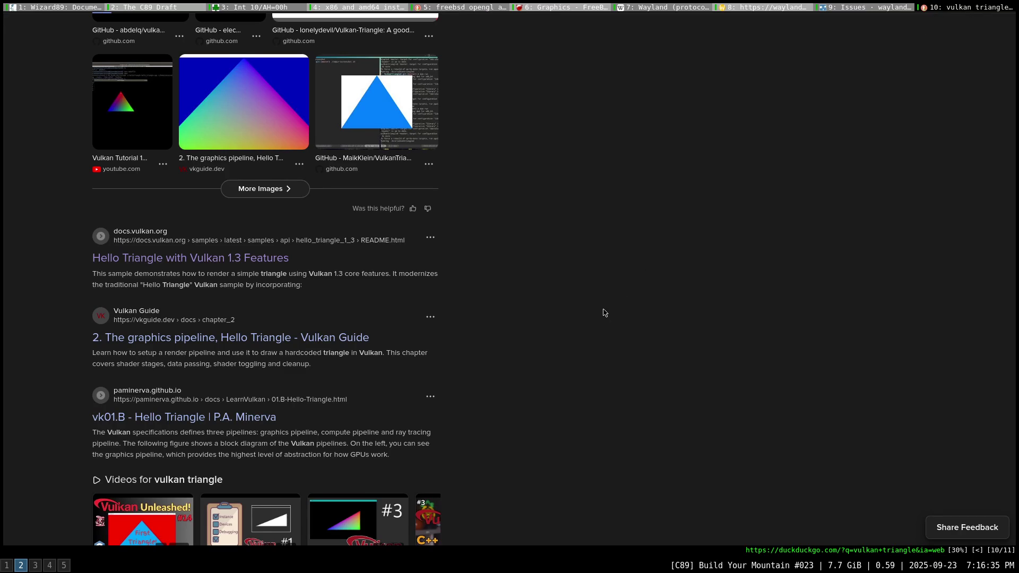
scroll(603, 313, down, 1)
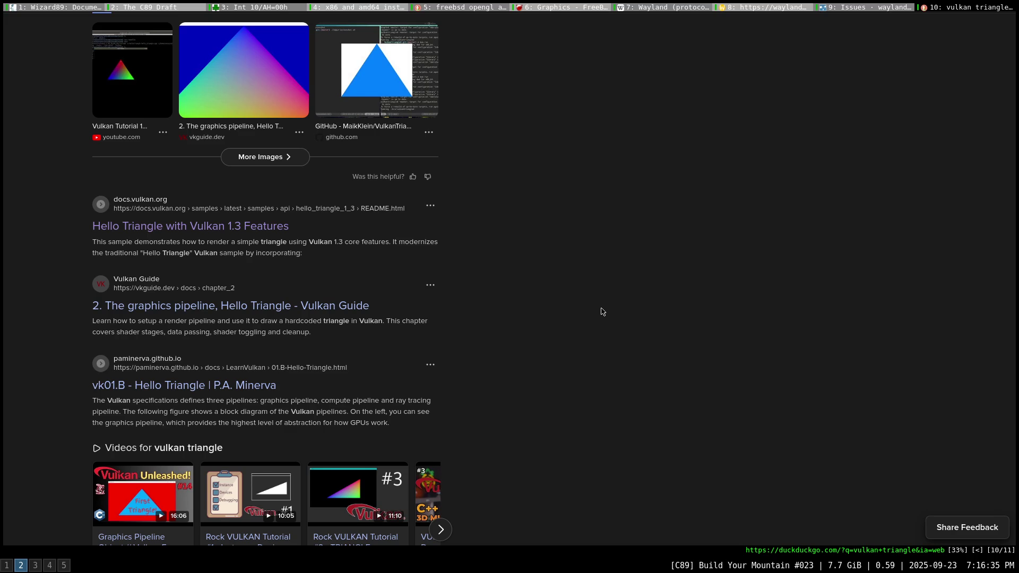
scroll(602, 311, up, 5)
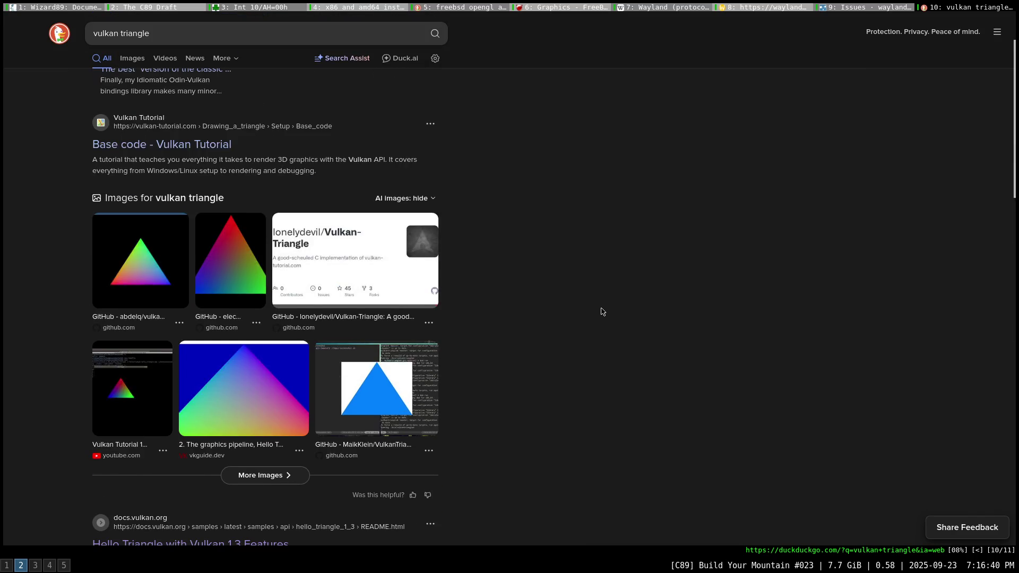
scroll(603, 312, up, 2)
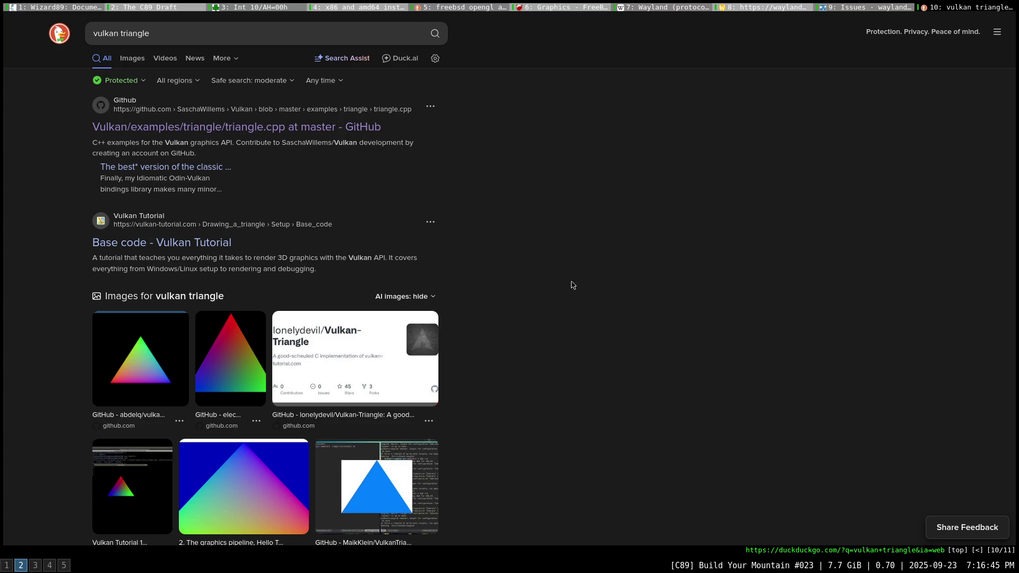
scroll(574, 287, down, 7)
scroll(575, 286, down, 4)
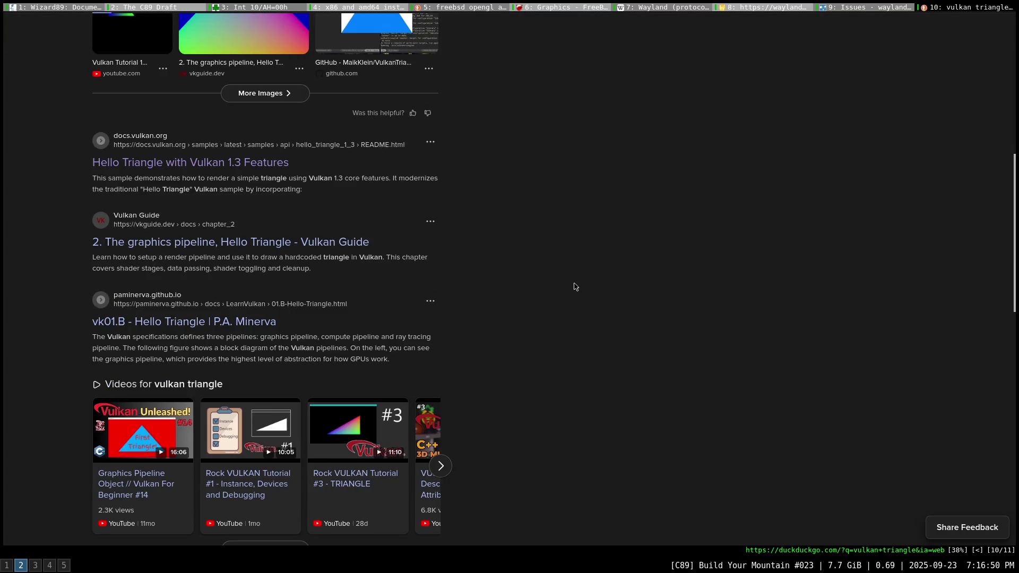
scroll(574, 287, down, 4)
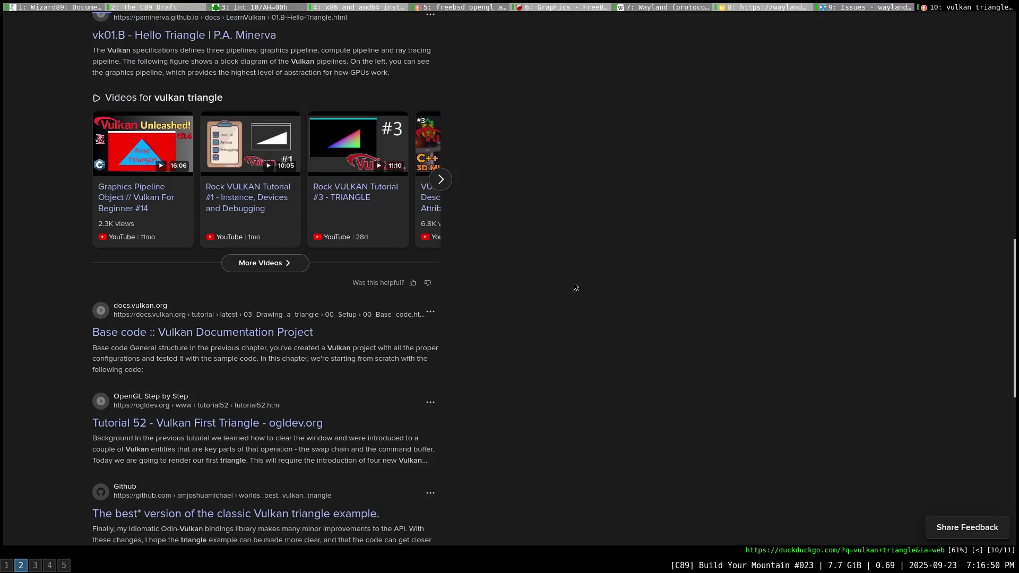
scroll(575, 287, down, 1)
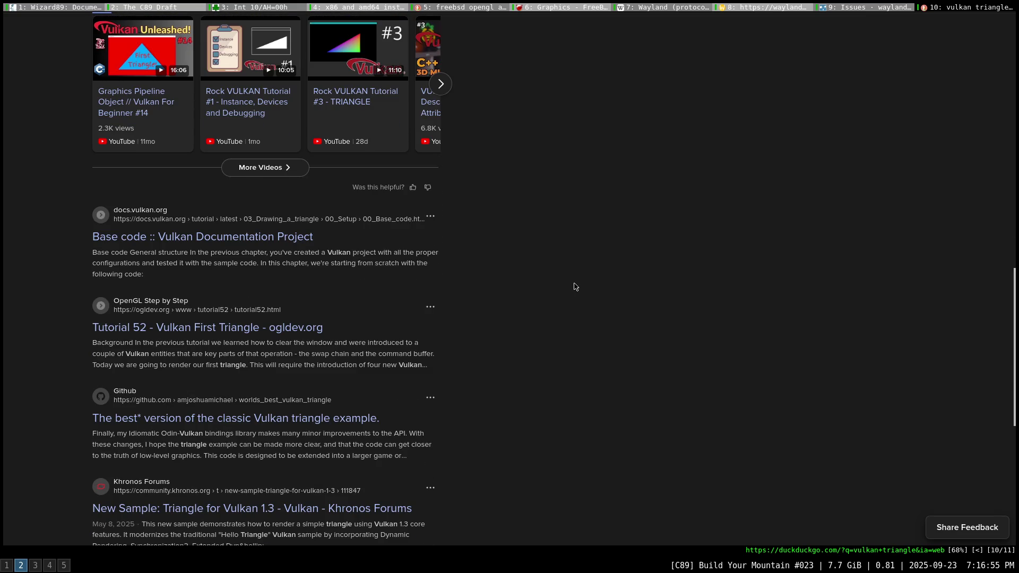
scroll(574, 286, down, 1)
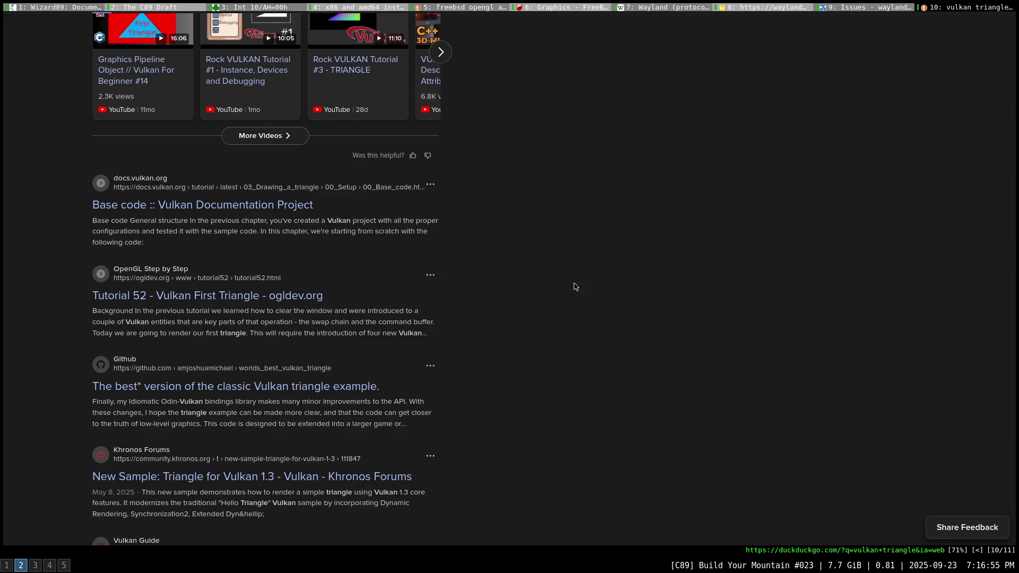
scroll(574, 286, down, 1)
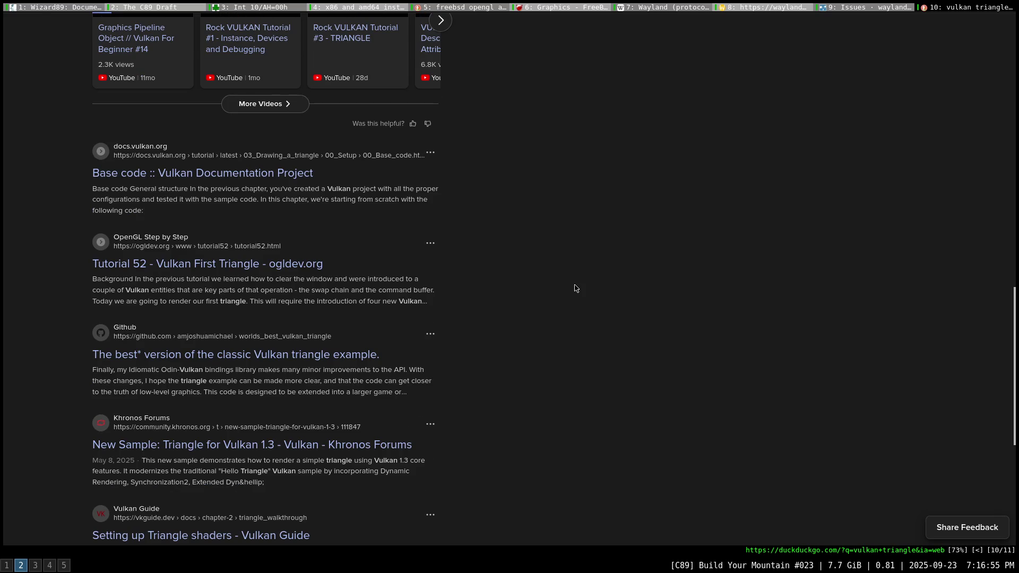
middle_click(251, 360)
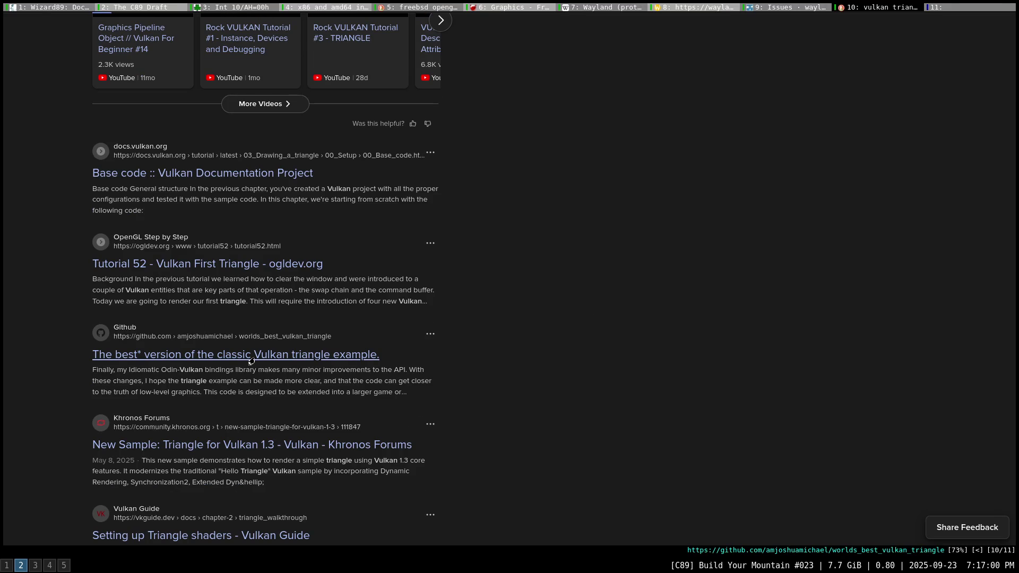
Switch to the worlds_best_vulkan_triangle repository and view its 0BSD license text.
click(979, 9)
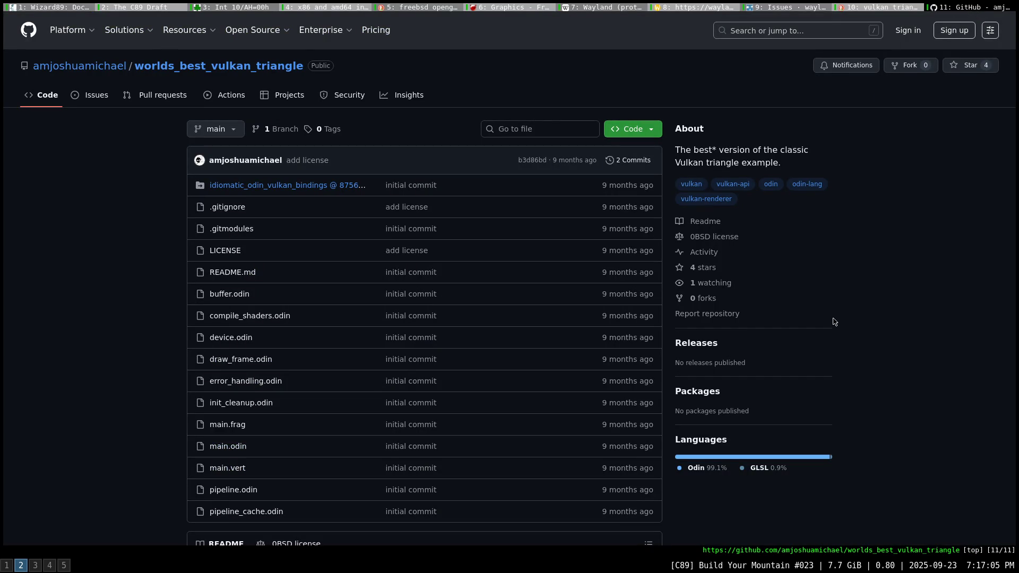
click(708, 237)
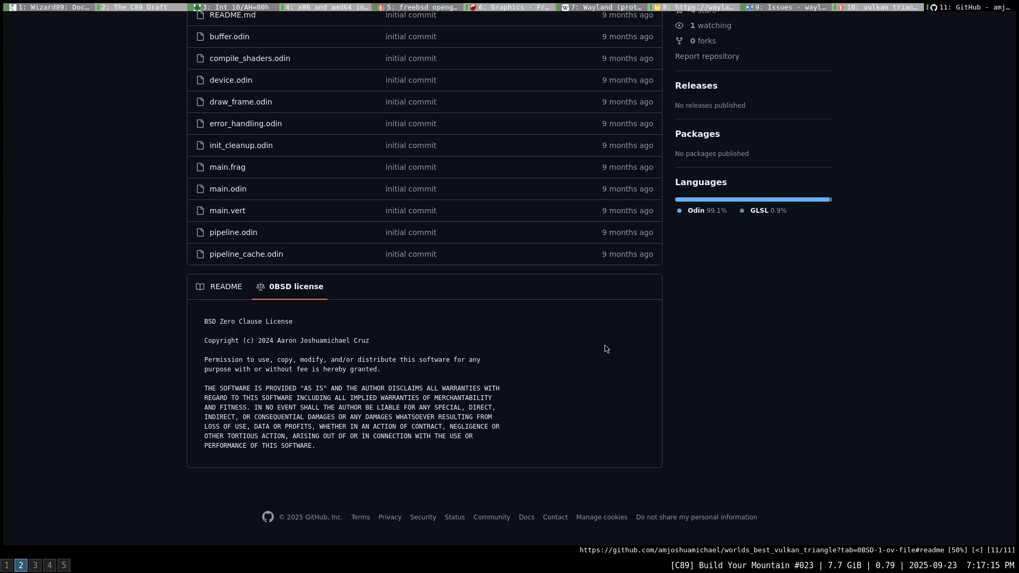
scroll(126, 268, up, 3)
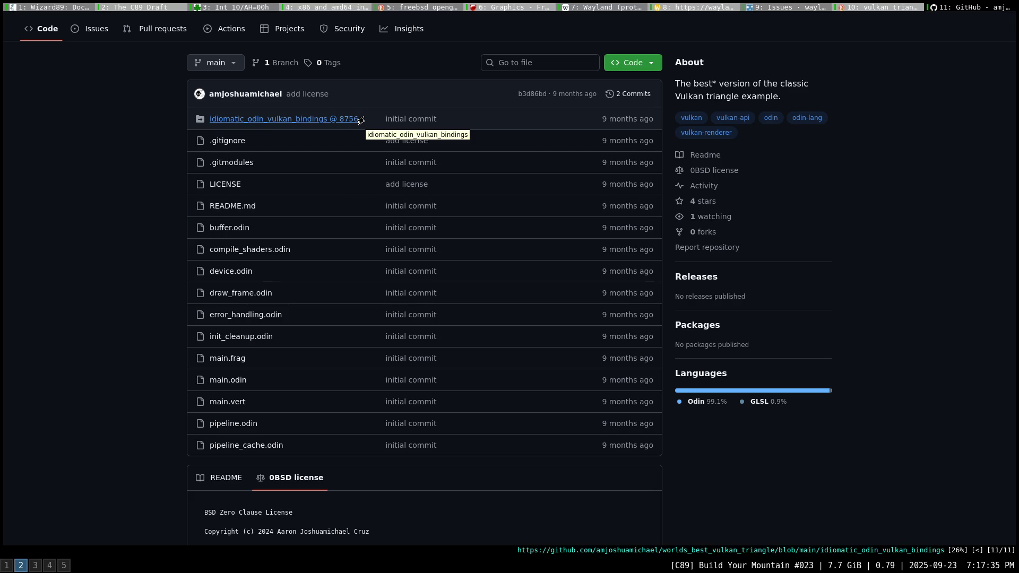
scroll(129, 160, up, 2)
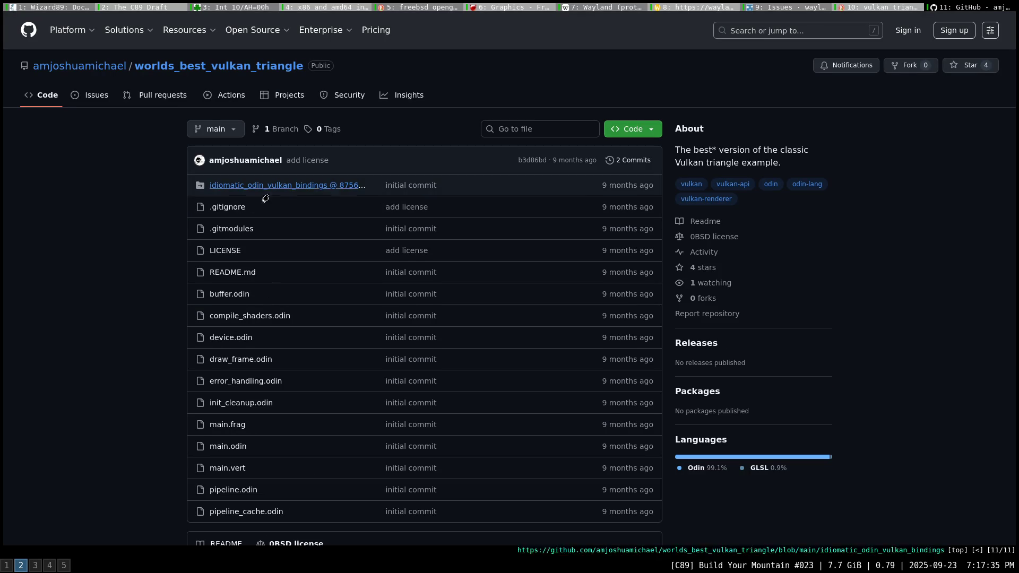
Check the idiomatic_odin_vulkan_bindings submodule link, close its 404 tab, and show the README.
middle_click(312, 191)
click(959, 10)
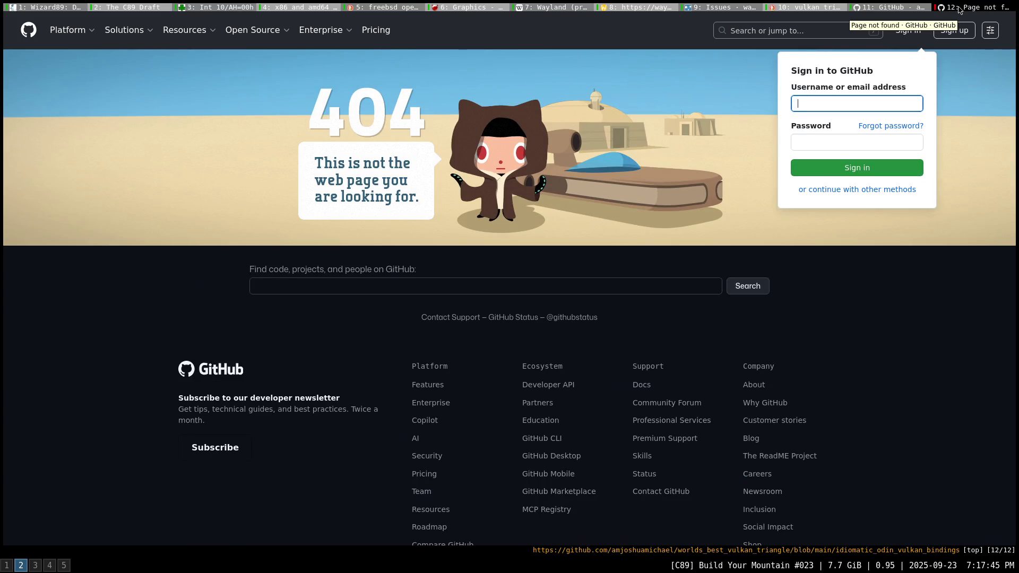
middle_click(959, 9)
scroll(264, 281, down, 1)
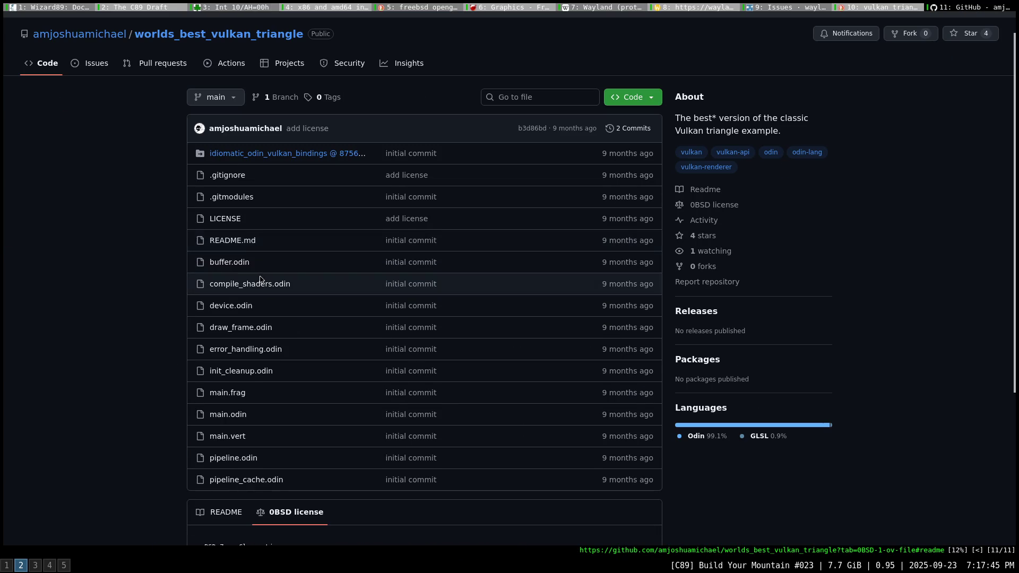
click(233, 522)
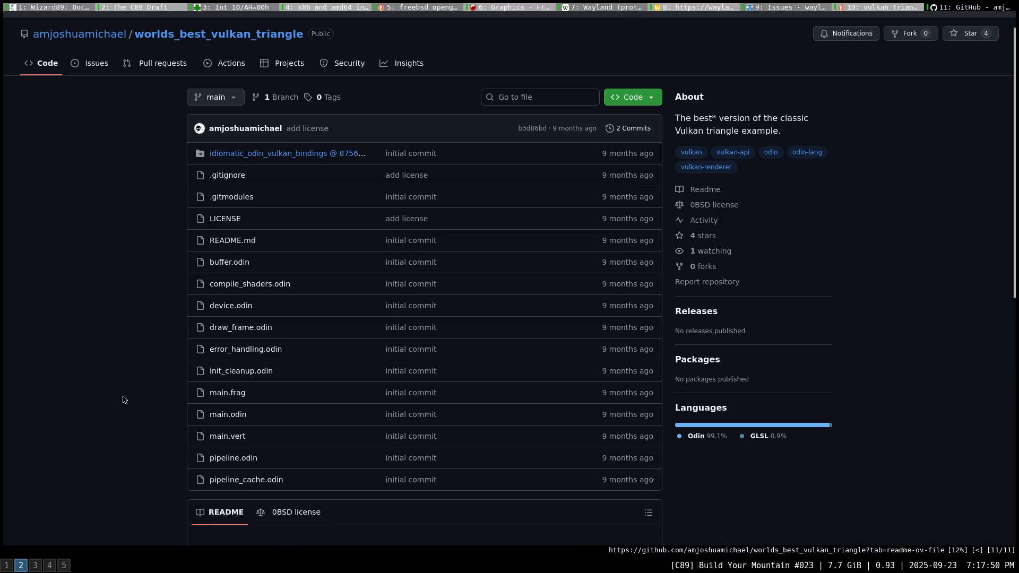